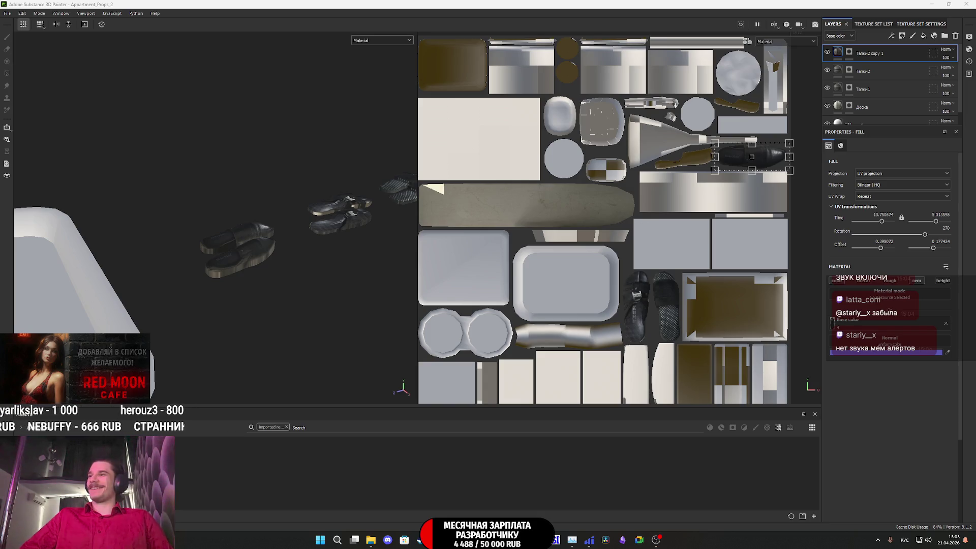
Step: Import 6924962350.jpg as a project texture and start renaming the copied slipper layer
key(super+d)
key(super+d)
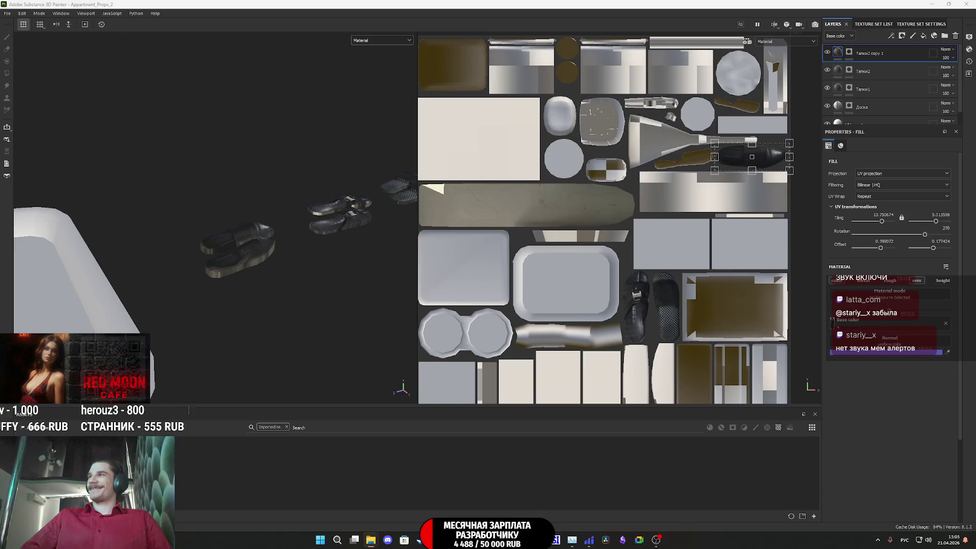
mouse_move(975, 457)
mouse_down()
mouse_move(679, 450)
mouse_move(681, 457)
mouse_up()
click(584, 192)
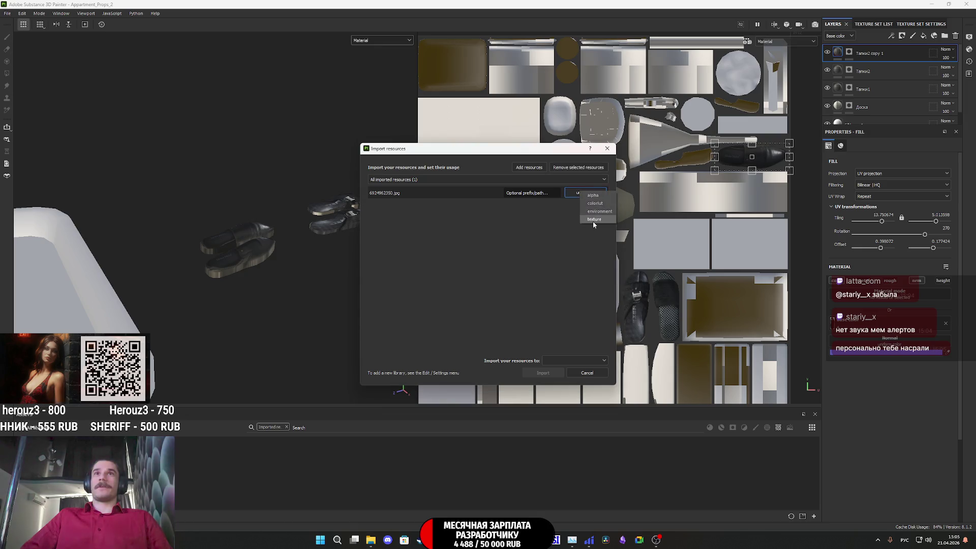
click(585, 360)
click(574, 370)
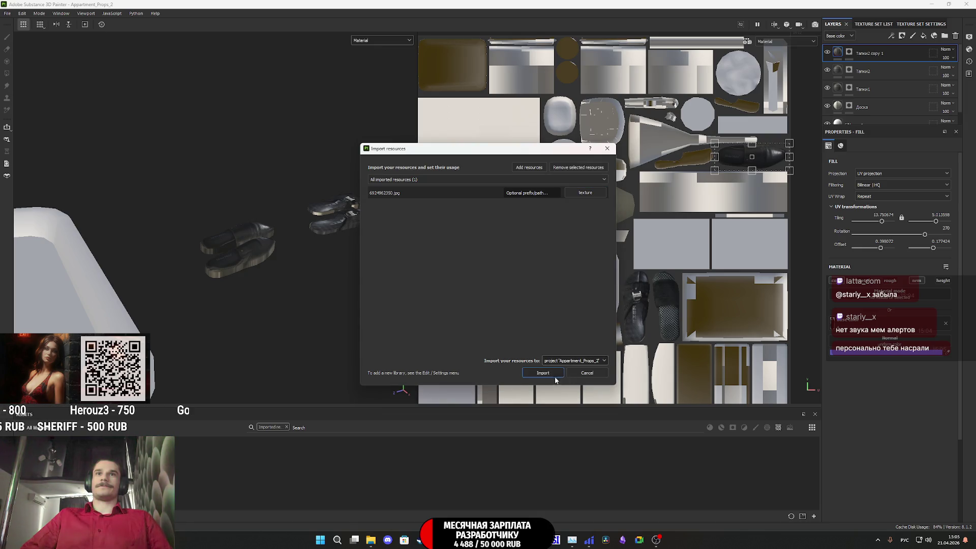
click(543, 373)
double_click(877, 57)
Step: Name the layer 'Туфли', then add a fill layer using the broom photo with height switched off
text(Туфли)
key(Return)
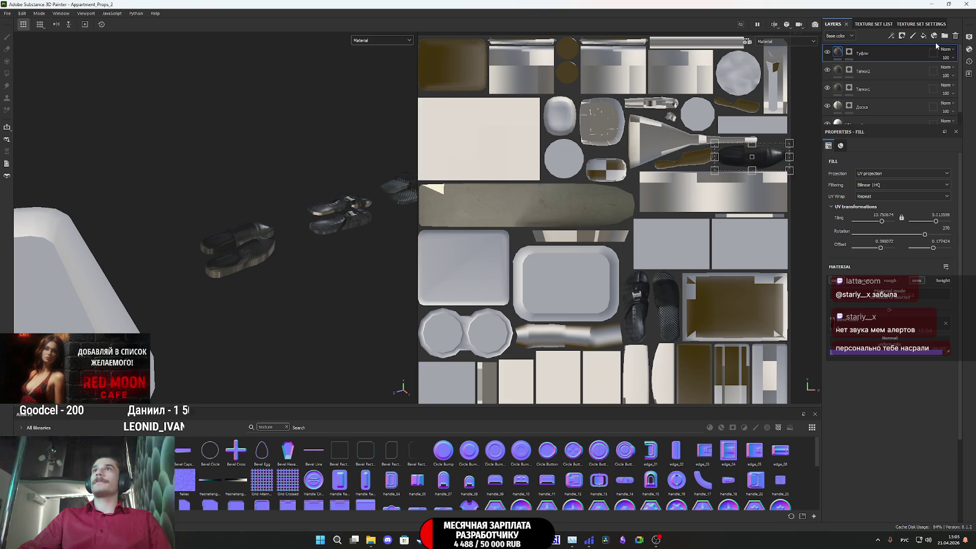
click(923, 36)
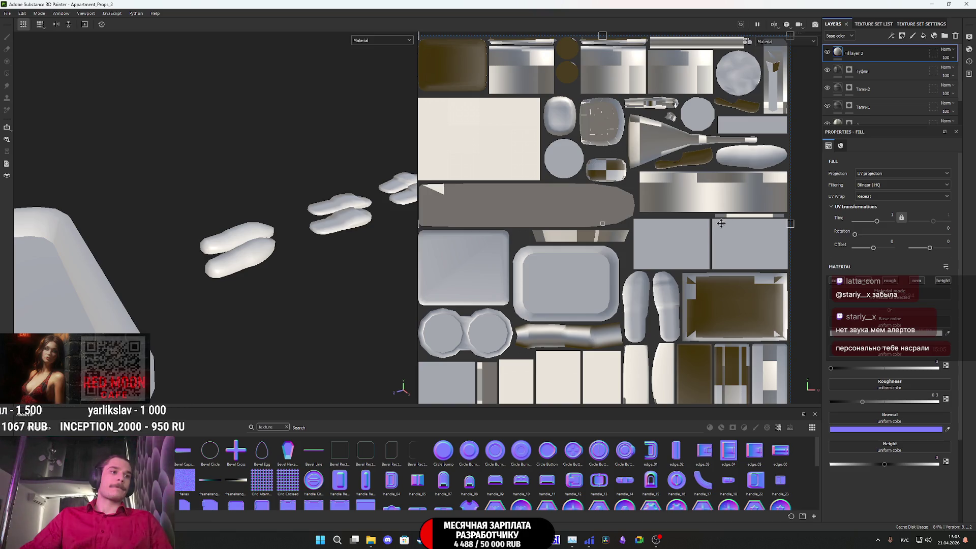
mouse_move(371, 546)
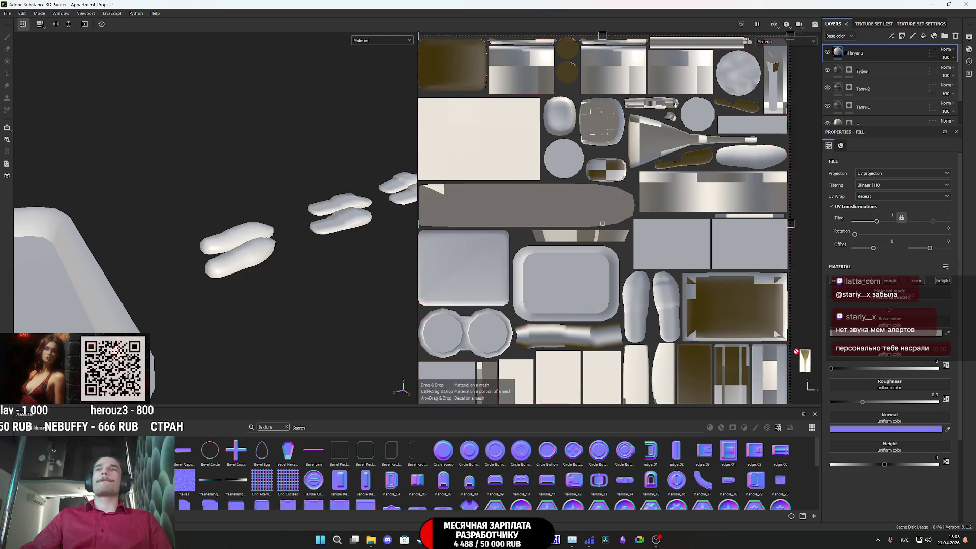
click(894, 280)
click(944, 280)
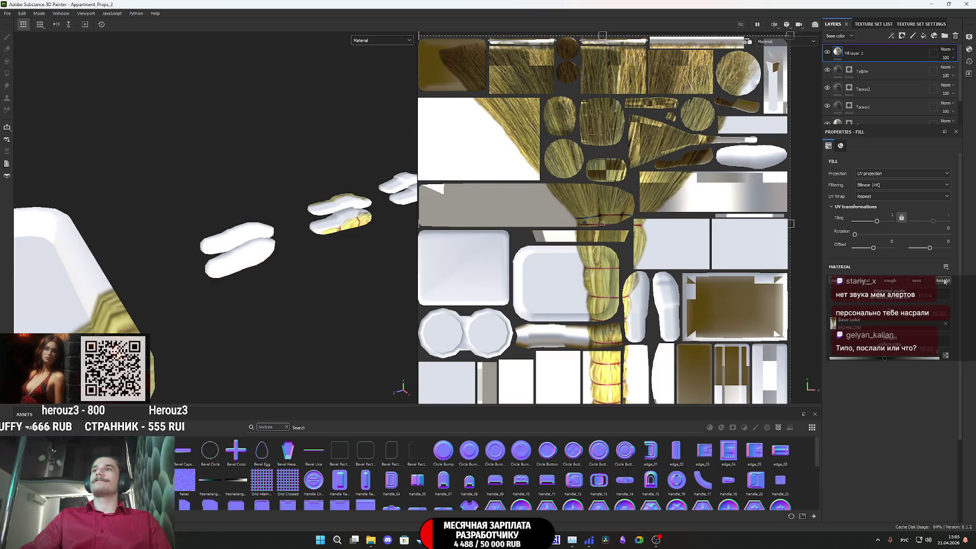
right_click(838, 53)
Step: Add a black mask to the straw fill and polygon-fill the broom head's islands
click(870, 66)
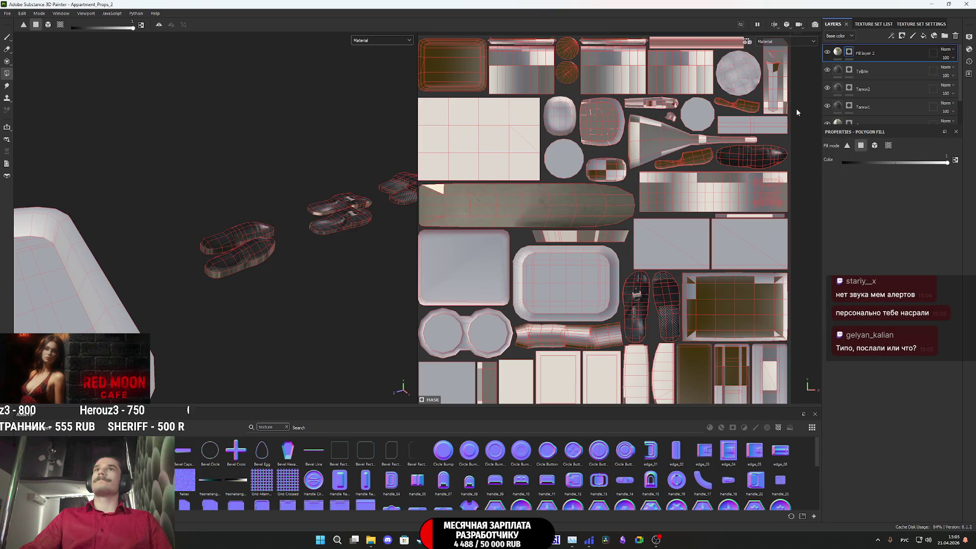
scroll(712, 151, up, 5)
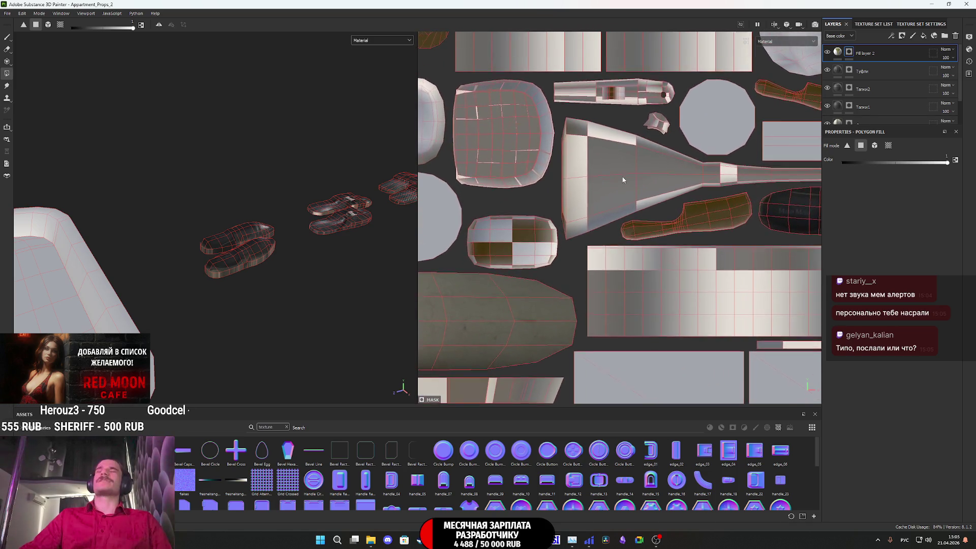
drag(670, 239, 600, 107)
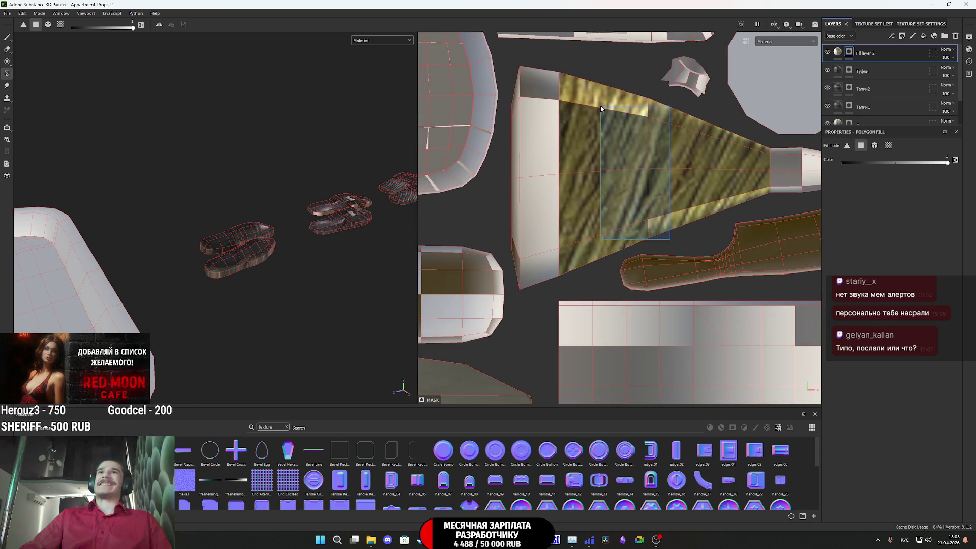
drag(565, 274, 516, 234)
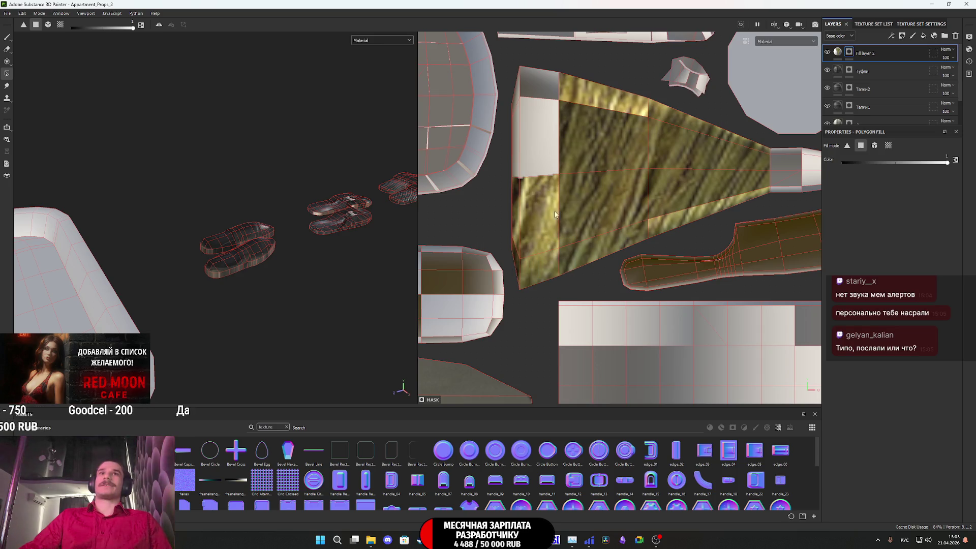
drag(594, 199, 518, 97)
drag(526, 198, 512, 98)
drag(590, 118, 512, 66)
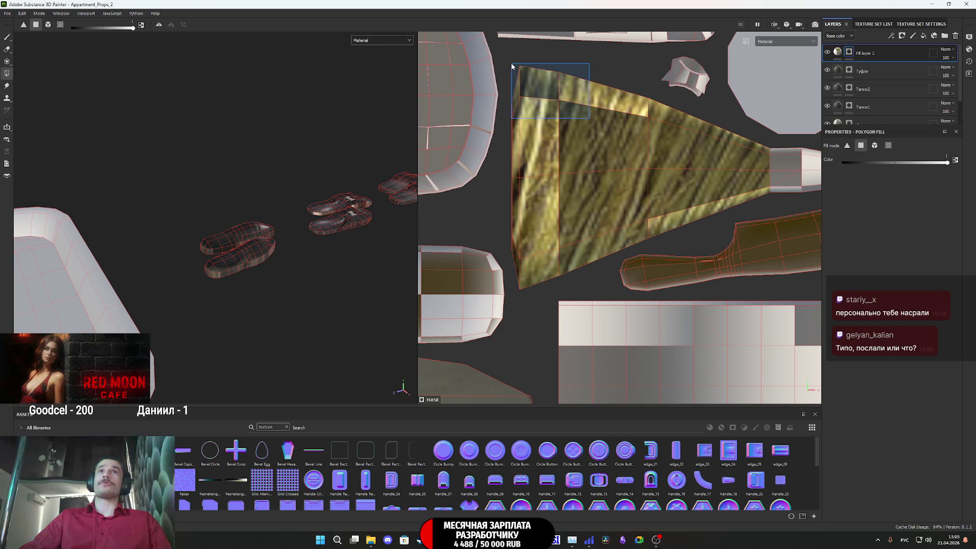
Step: Polygon-fill the broom neck and handle islands on the mask
mouse_move(662, 151)
middle_down()
mouse_move(565, 153)
mouse_move(554, 173)
middle_up()
drag(562, 185, 602, 134)
middle_drag(602, 133, 528, 181)
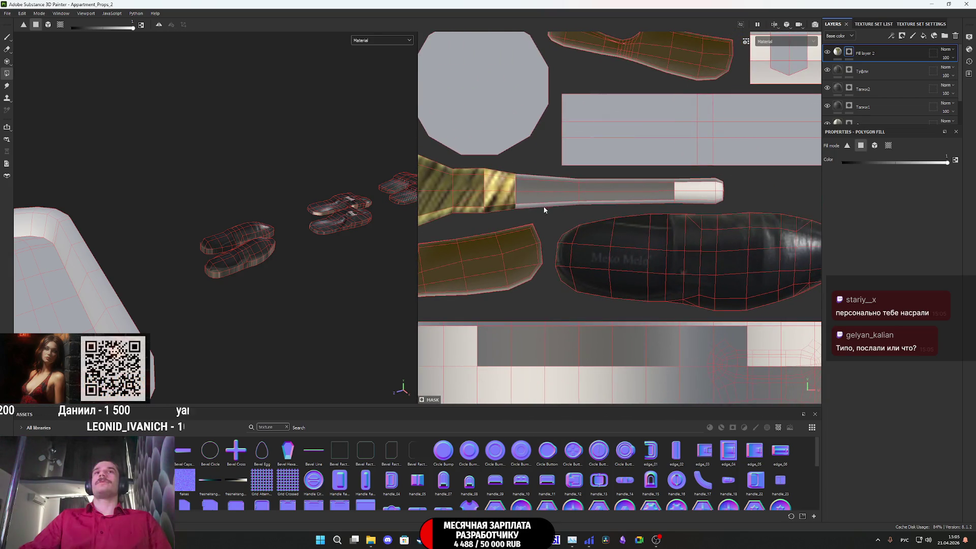
drag(544, 206, 593, 177)
drag(662, 205, 728, 181)
Step: Rotate the straw texture on the fill layer to 270°
click(837, 53)
middle_drag(634, 217, 659, 192)
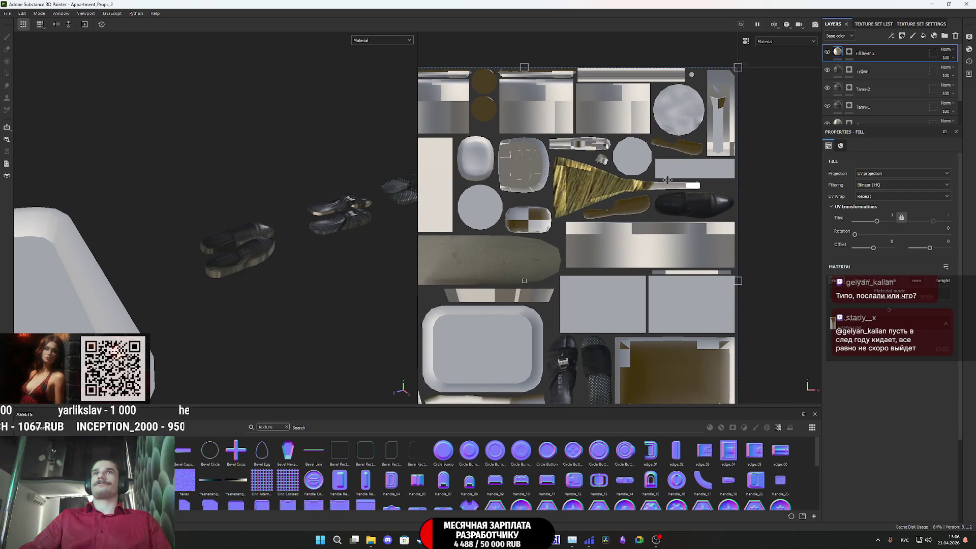
mouse_move(756, 49)
mouse_down()
mouse_move(636, 23)
mouse_move(559, 34)
mouse_move(497, 69)
mouse_move(732, 66)
mouse_up()
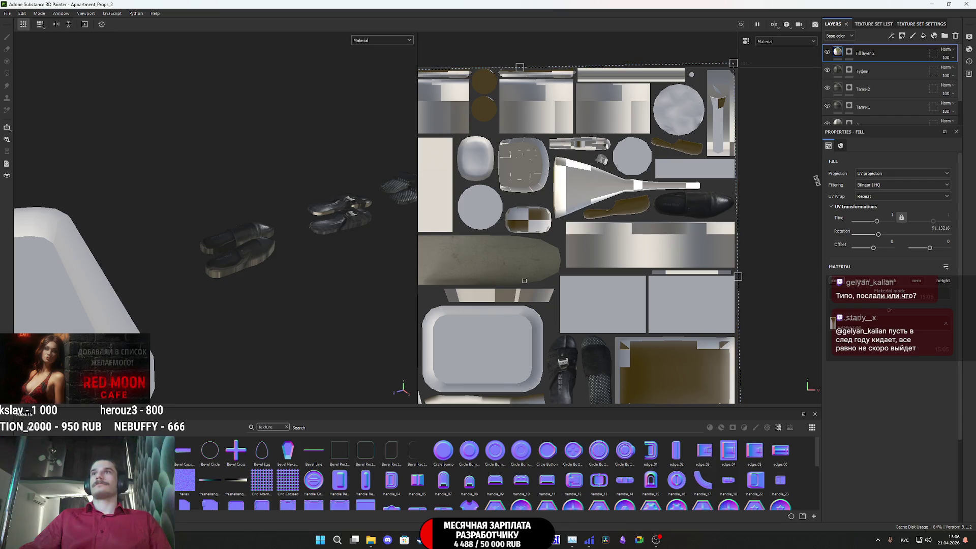
click(941, 227)
text(90)
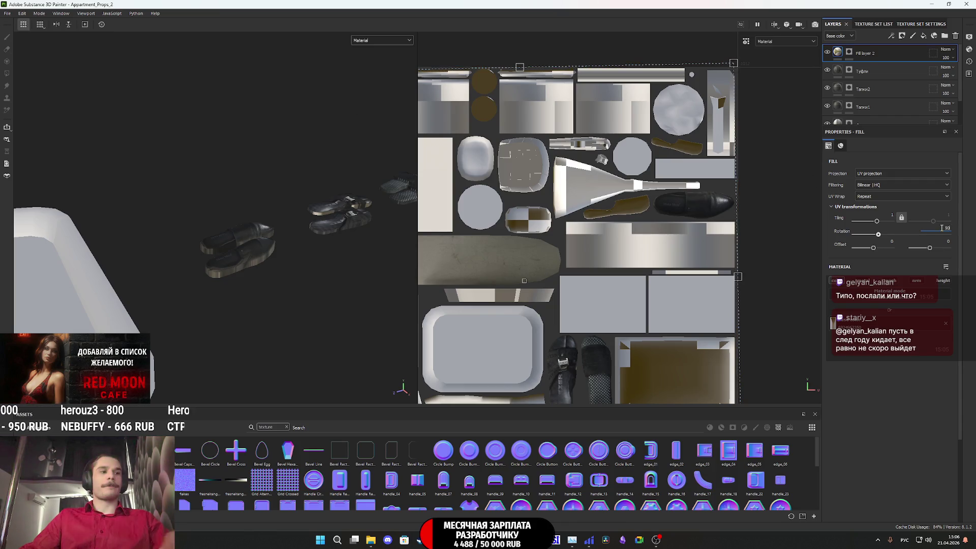
scroll(600, 334, down, 2)
Step: Shrink the texture box toward the broom island from its corners and bottom edge
drag(501, 369, 628, 264)
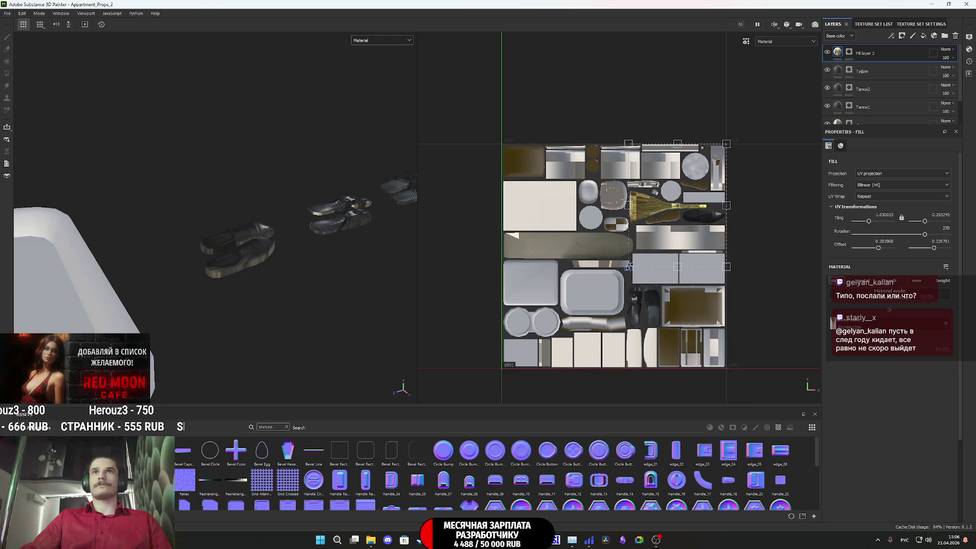
scroll(706, 161, up, 5)
mouse_move(769, 108)
mouse_down()
mouse_move(762, 224)
mouse_move(720, 233)
mouse_up()
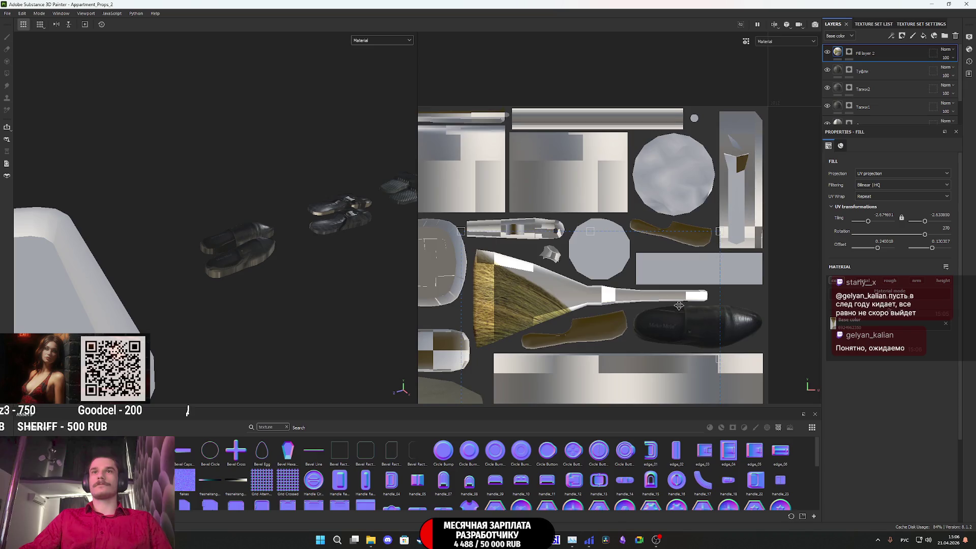
scroll(680, 303, down, 3)
drag(648, 261, 653, 238)
scroll(634, 209, up, 4)
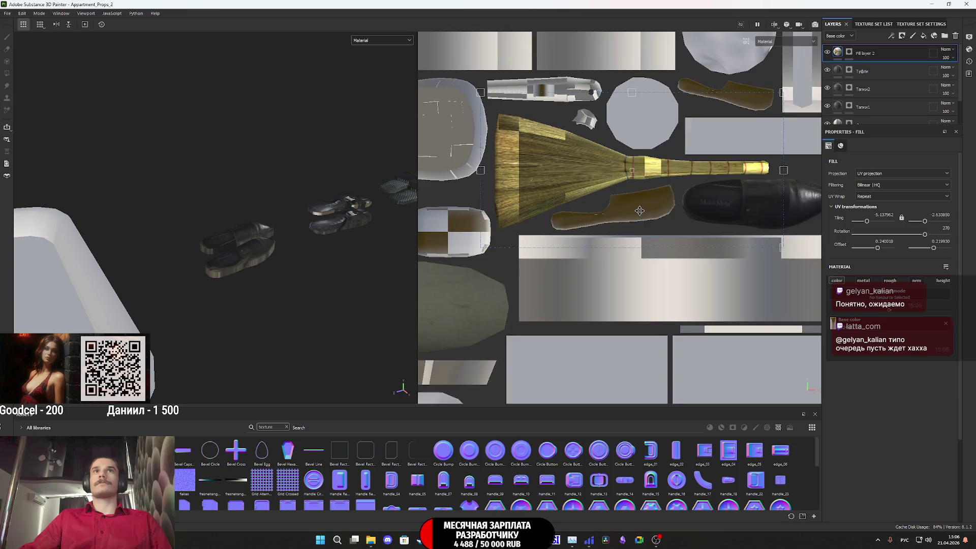
scroll(537, 248, up, 3)
Step: Tighten the box's right, left, top and bottom edges so the bristles align
drag(752, 211, 730, 223)
middle_drag(663, 256, 839, 261)
drag(472, 209, 483, 212)
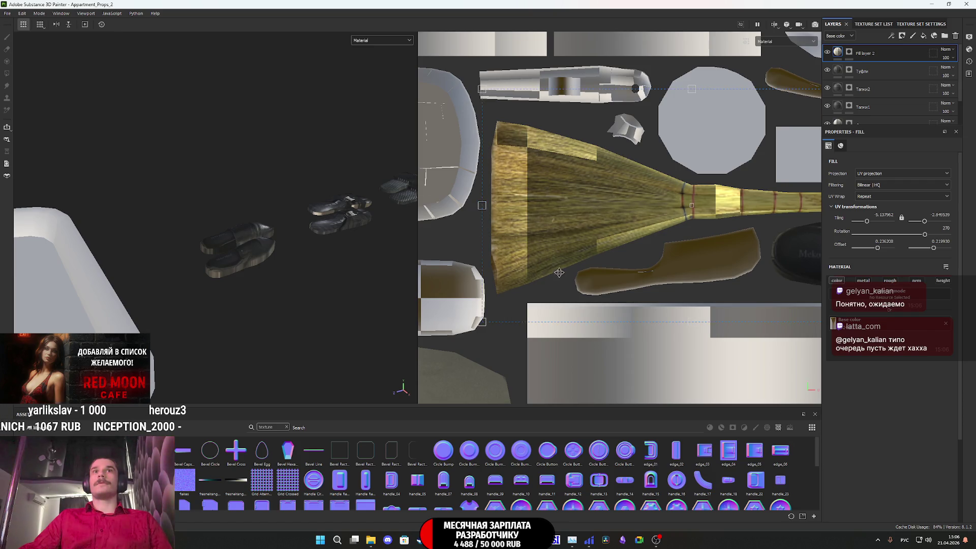
scroll(559, 272, down, 2)
mouse_move(613, 148)
mouse_down()
mouse_move(612, 159)
mouse_move(619, 150)
mouse_up()
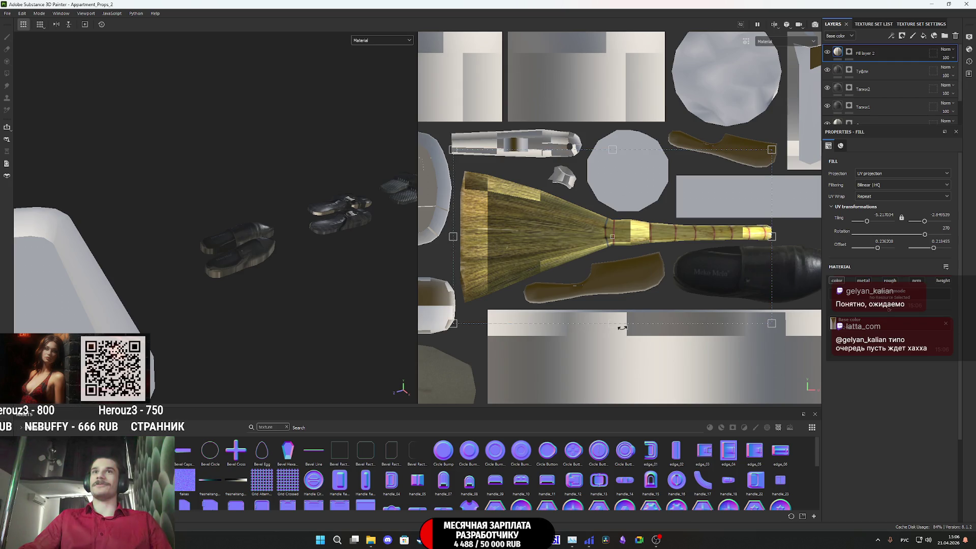
drag(616, 323, 620, 320)
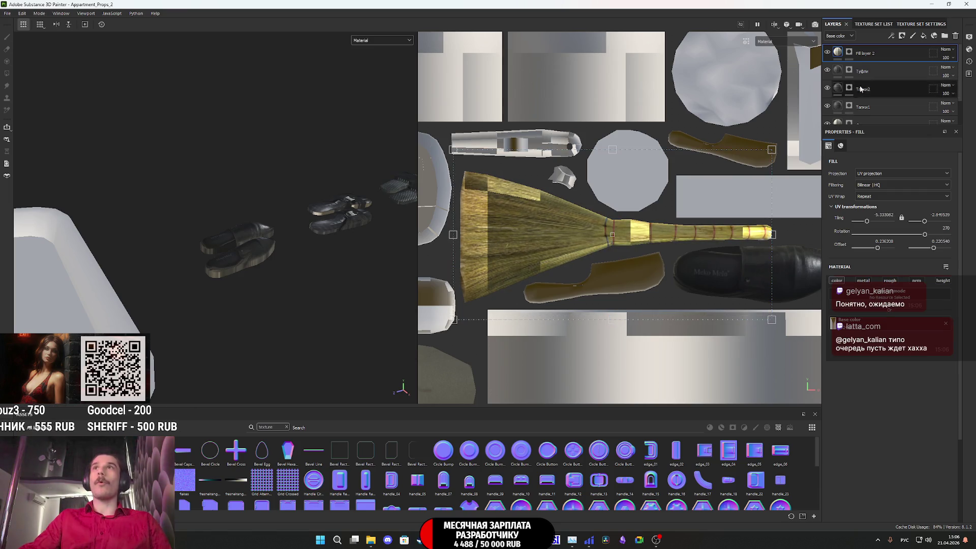
Step: Frame the props and orbit close around the textured broom to inspect it
scroll(330, 235, down, 3)
key(f)
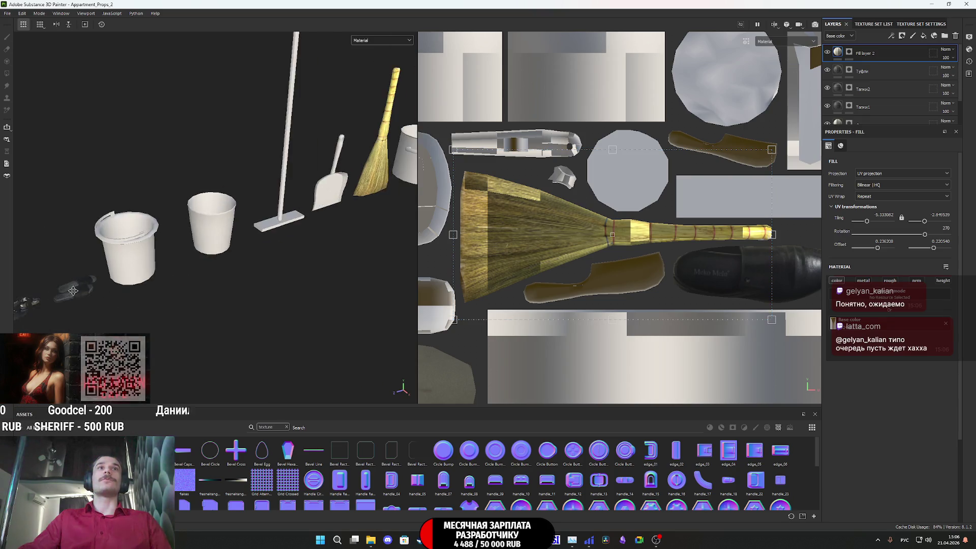
scroll(385, 184, up, 3)
alt+middle_drag(385, 184, 255, 219)
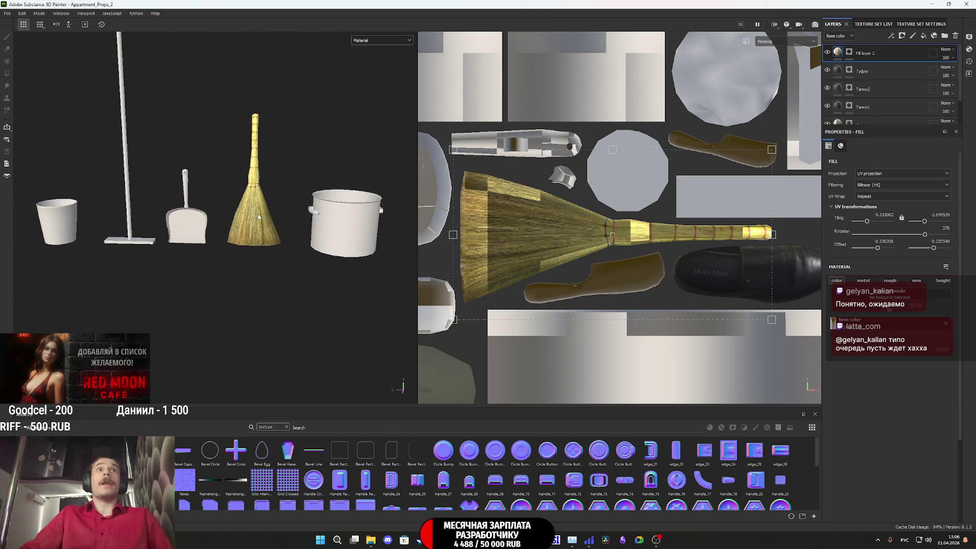
scroll(251, 219, up, 6)
mouse_move(251, 219)
alt+mouse_down()
mouse_move(415, 278)
mouse_move(237, 285)
mouse_move(416, 286)
mouse_move(376, 323)
mouse_move(315, 331)
mouse_move(194, 208)
mouse_move(197, 177)
mouse_move(331, 239)
mouse_move(410, 237)
mouse_move(315, 254)
mouse_move(193, 315)
mouse_move(183, 310)
mouse_move(224, 224)
mouse_move(388, 232)
mouse_move(61, 227)
mouse_move(152, 234)
alt+mouse_up()
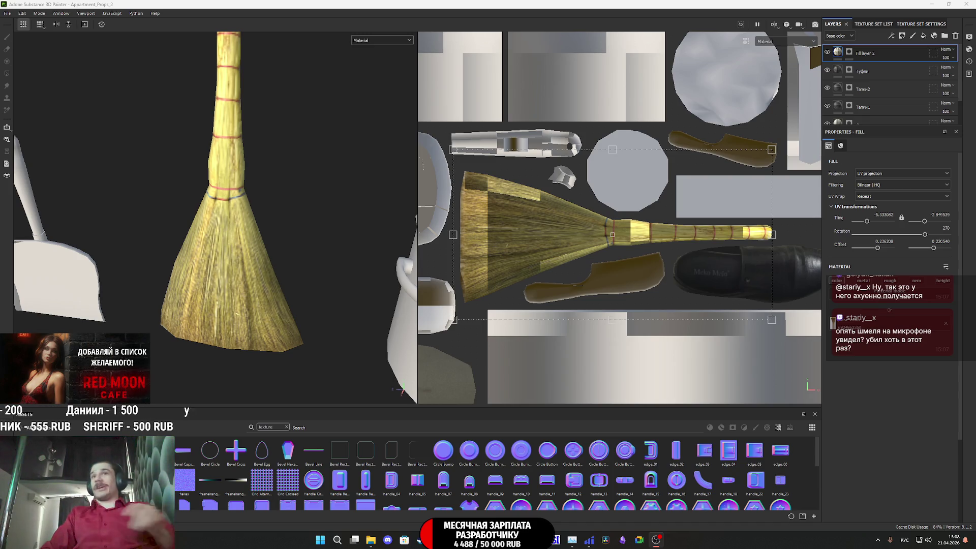
Step: Slide the straw texture slightly at the handle's end, placing red bands along the handle
scroll(744, 232, up, 5)
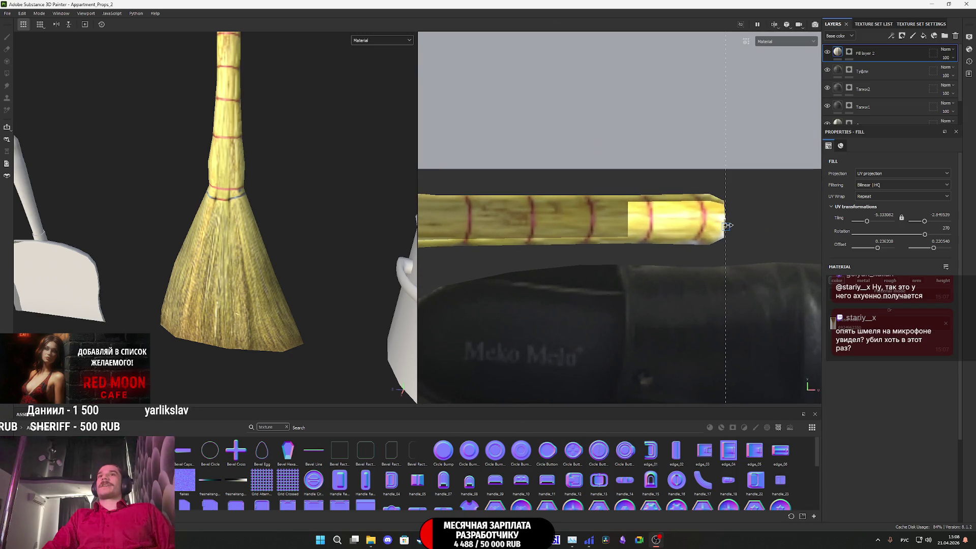
drag(728, 225, 731, 224)
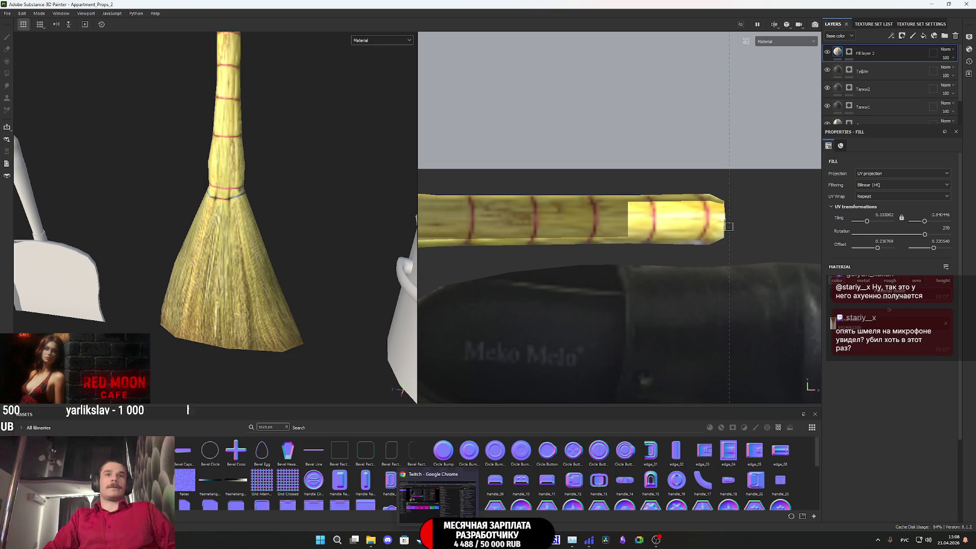
key(alt+Tab)
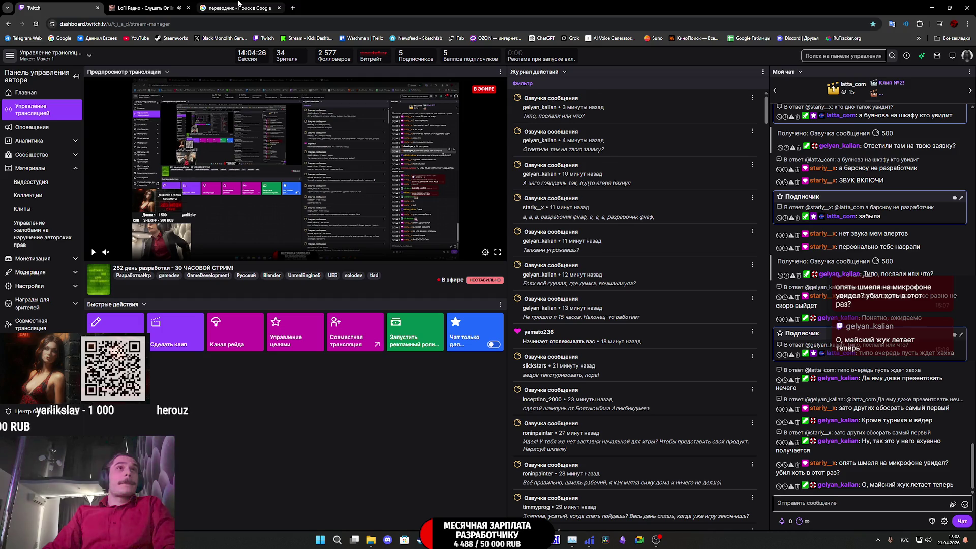
Step: Open the NormalMap-Online bookmark from the All bookmarks list in a new tab
click(948, 39)
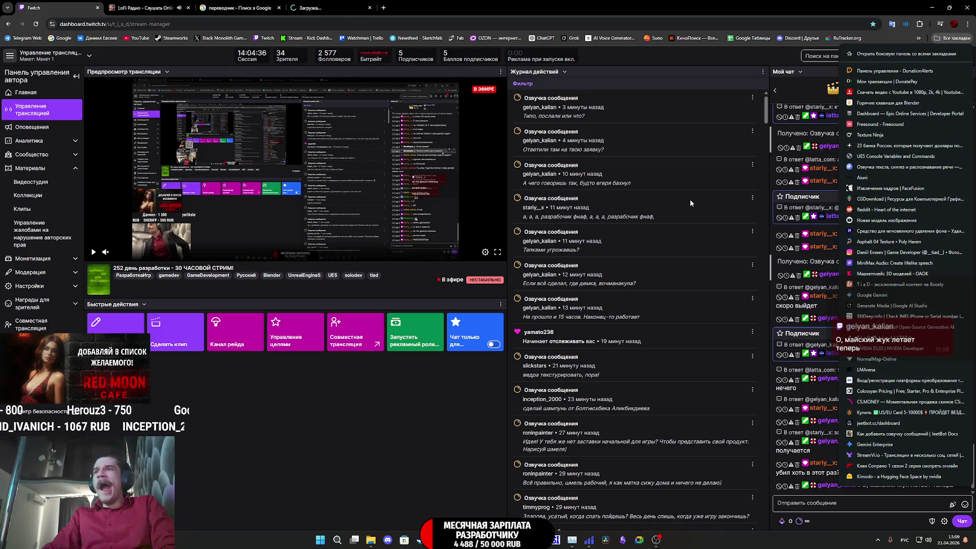
click(332, 7)
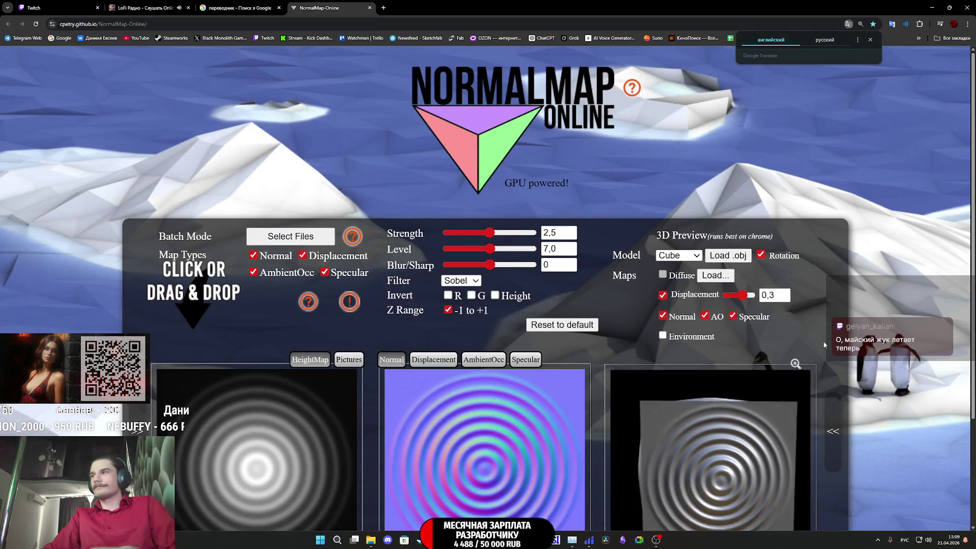
Step: Bring the NormalMap-Online page to the front and load the broom photo as the height map
scroll(899, 426, down, 1)
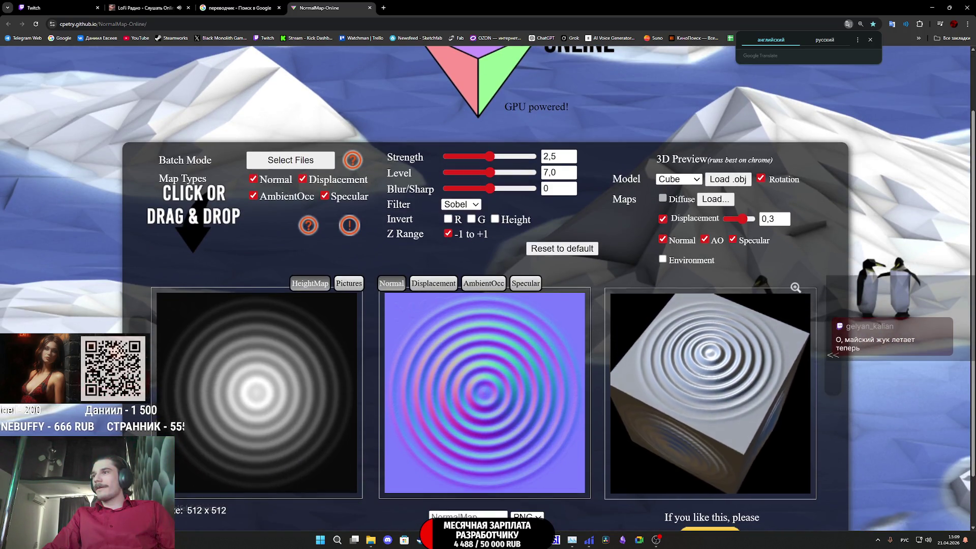
key(super+d)
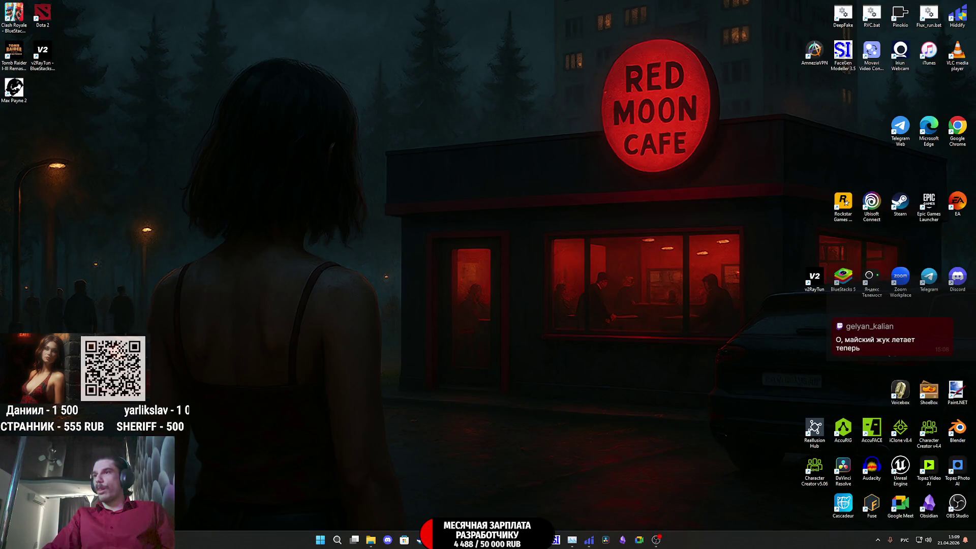
key(super+d)
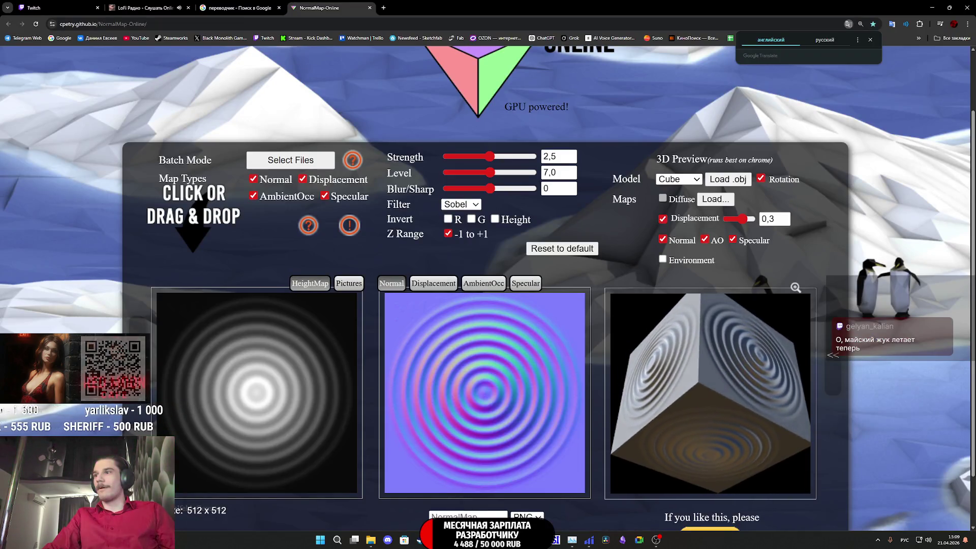
key(super+d)
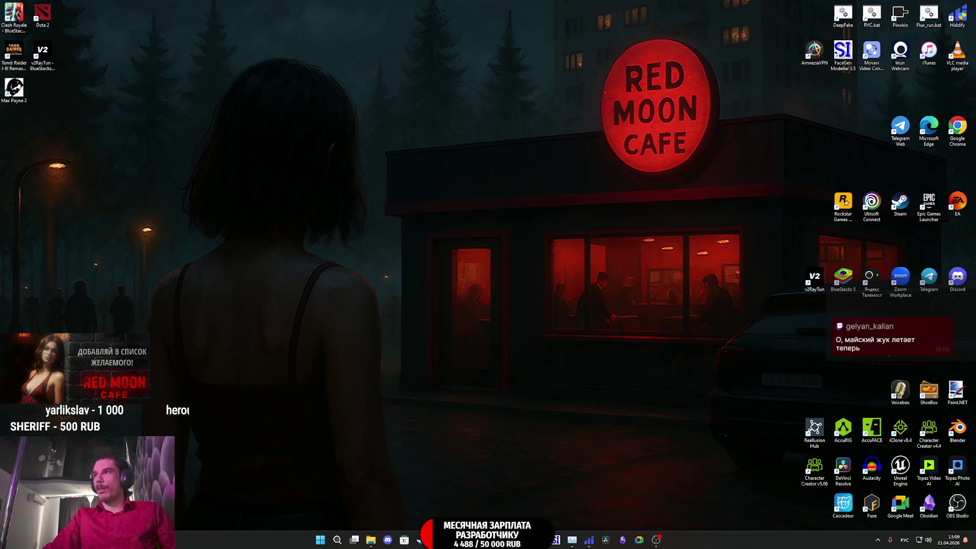
key(super+d)
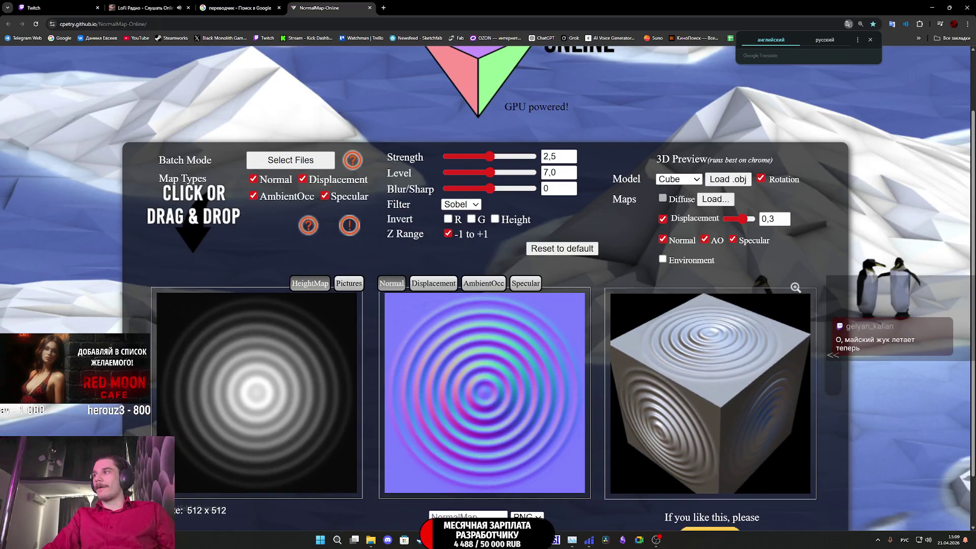
key(super+d)
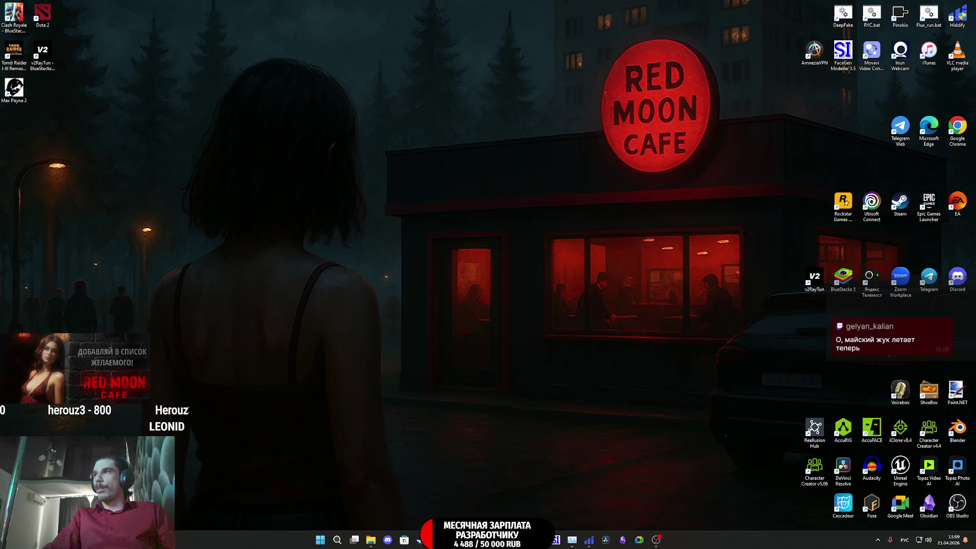
key(super+d)
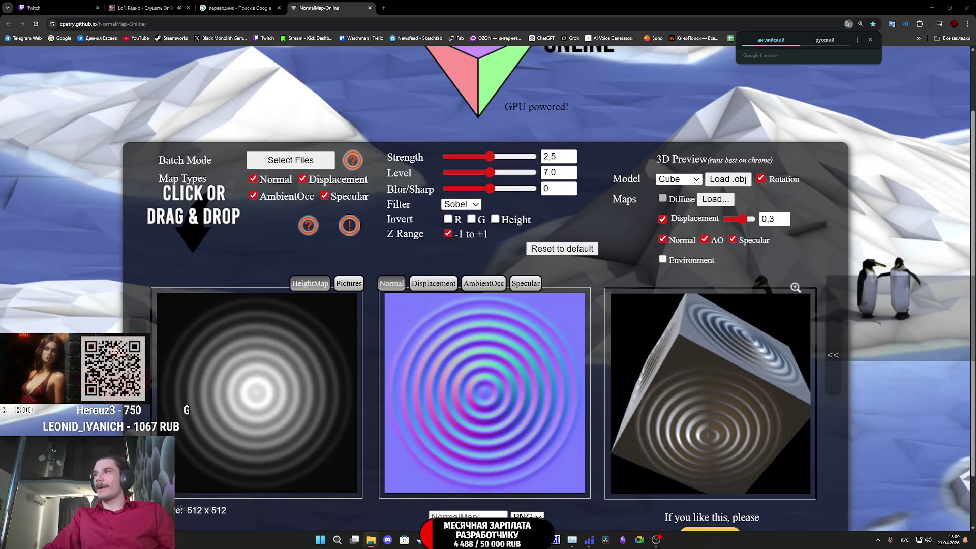
mouse_move(458, 539)
mouse_down()
mouse_move(506, 366)
mouse_move(300, 385)
mouse_up()
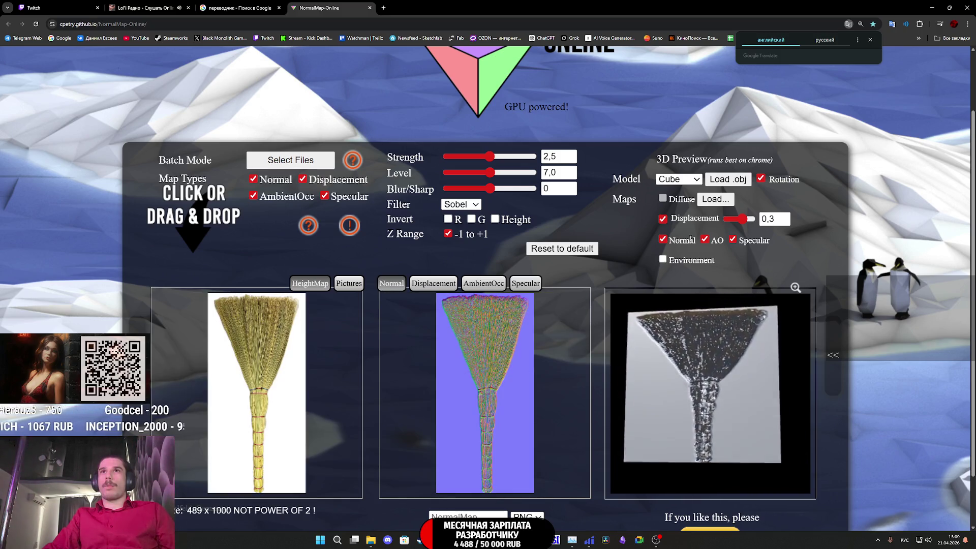
Step: Turn off AO, Specular and auto-rotation, and face the preview cube forward
click(704, 240)
click(733, 239)
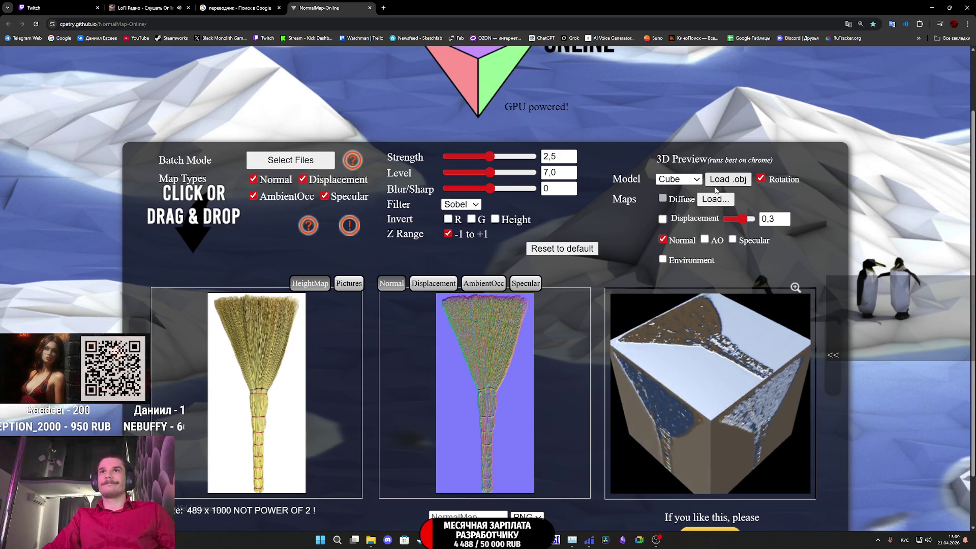
click(761, 178)
drag(693, 408, 685, 400)
Step: Set the normal map Strength to 0,35 and Level to 8,1
mouse_move(489, 156)
mouse_down()
mouse_move(479, 160)
mouse_move(489, 193)
mouse_move(468, 196)
mouse_move(490, 189)
mouse_move(480, 174)
mouse_move(509, 174)
mouse_up()
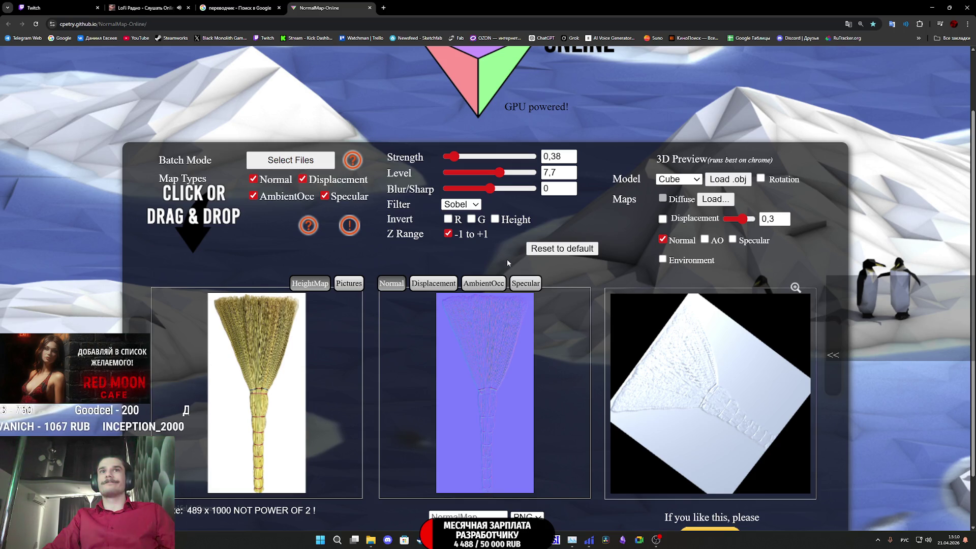
drag(500, 173, 503, 173)
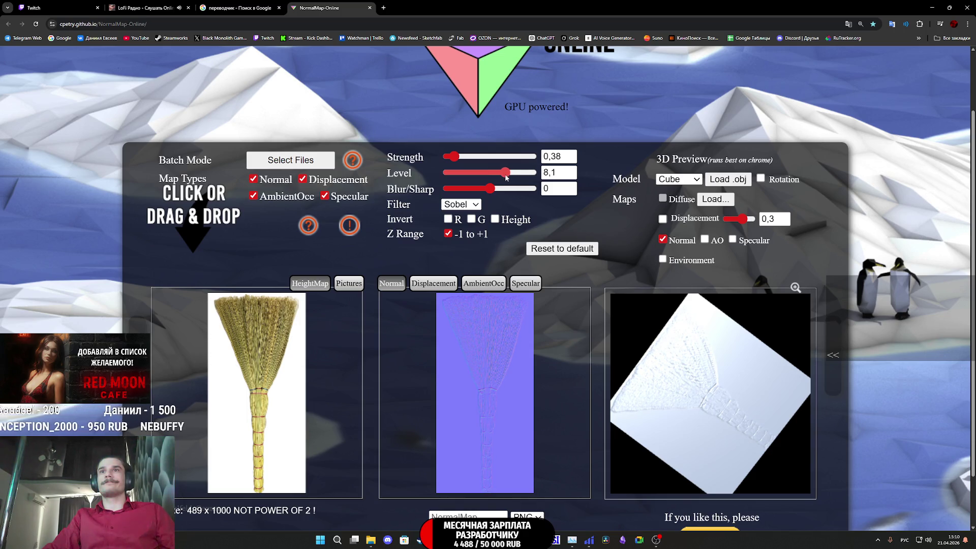
drag(454, 157, 451, 161)
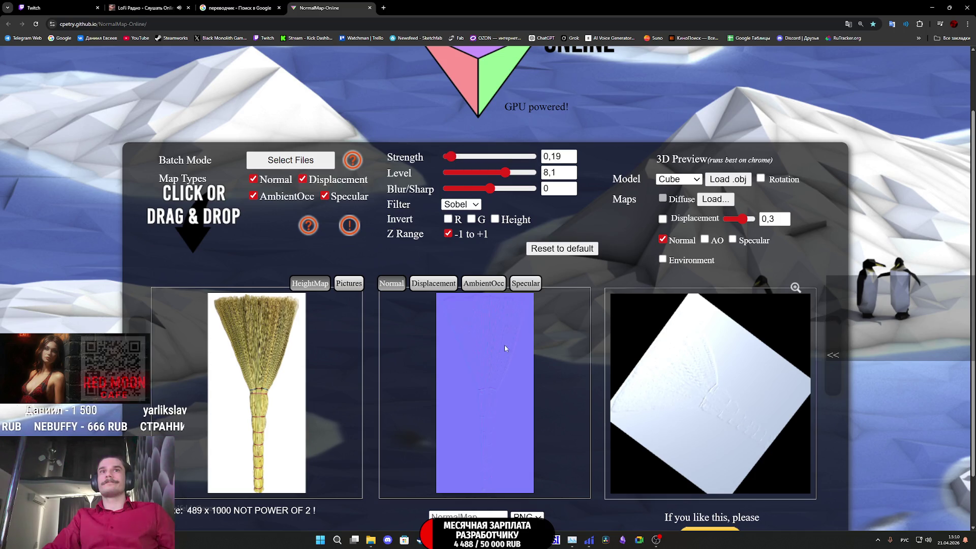
drag(449, 158, 455, 161)
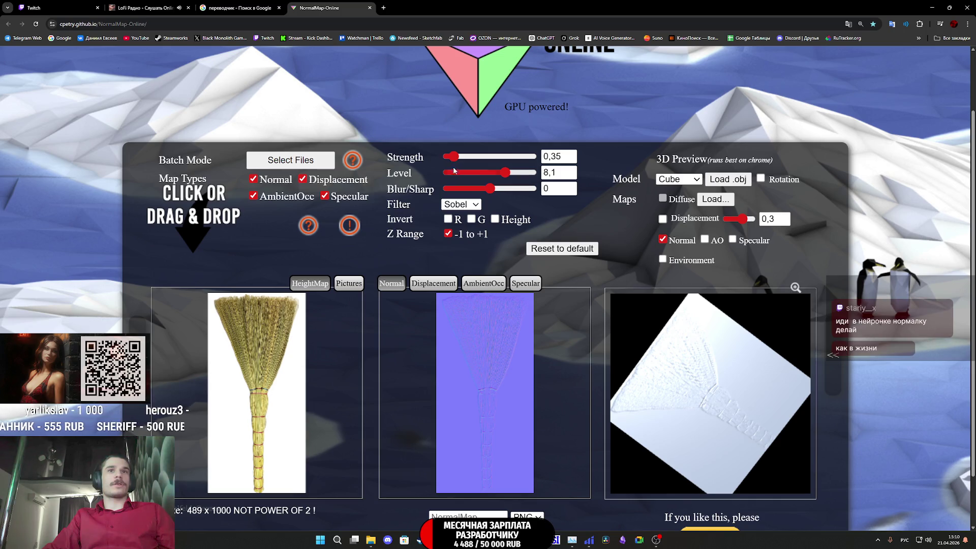
scroll(572, 427, down, 1)
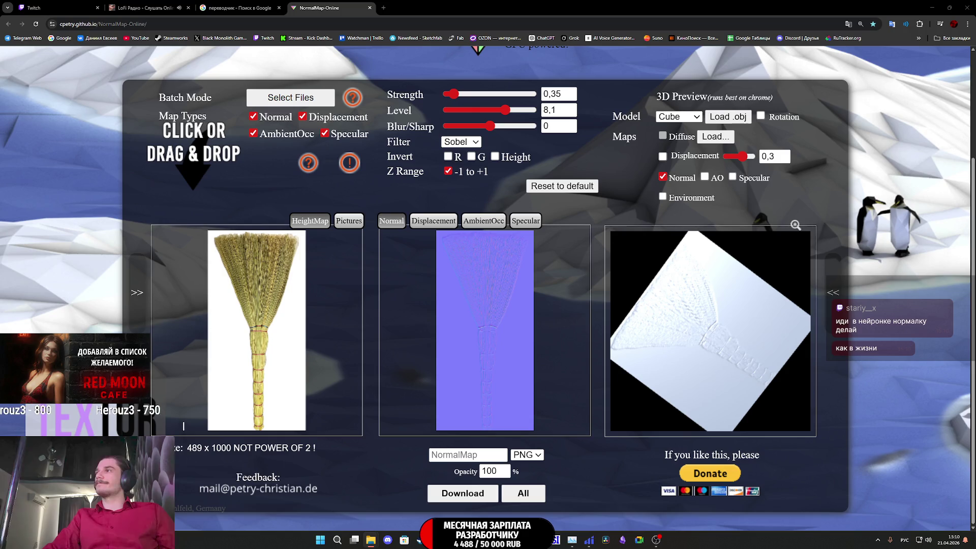
click(464, 456)
text(4T)
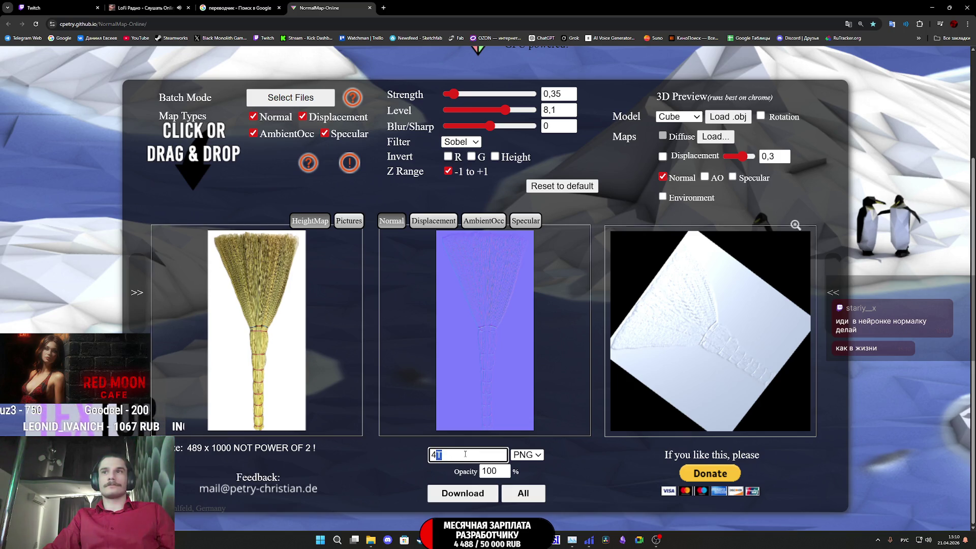
Step: Name the output 4N and save it as 4N.png in the AP2_Tex folder
text(N)
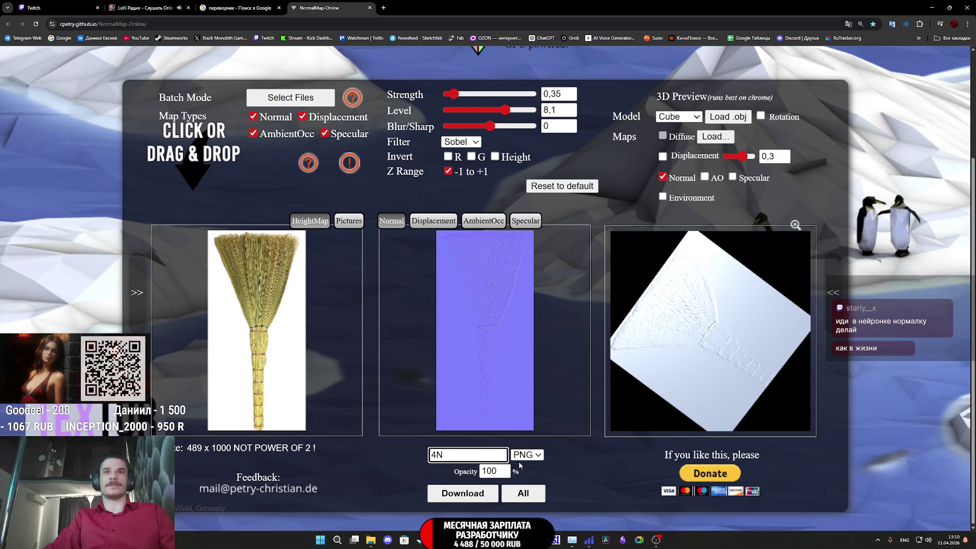
click(468, 493)
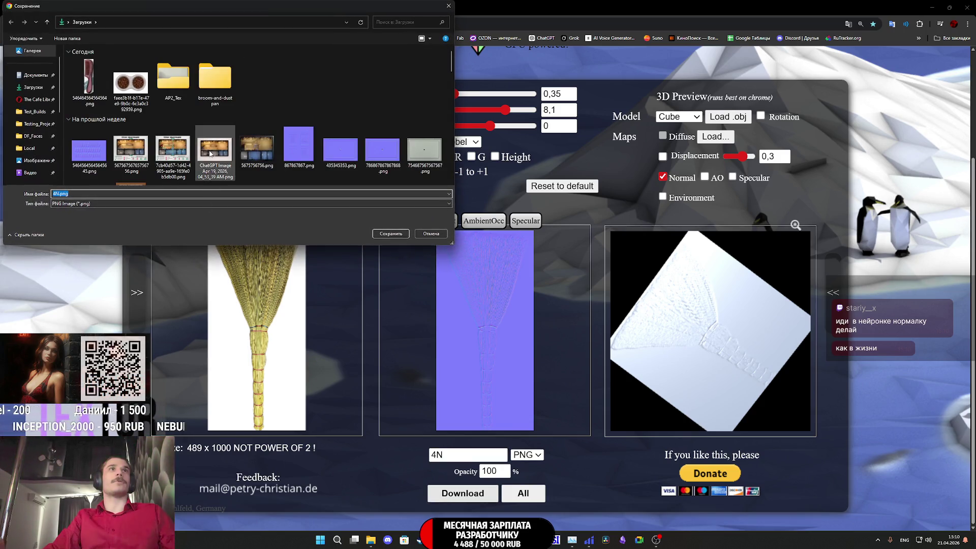
double_click(173, 77)
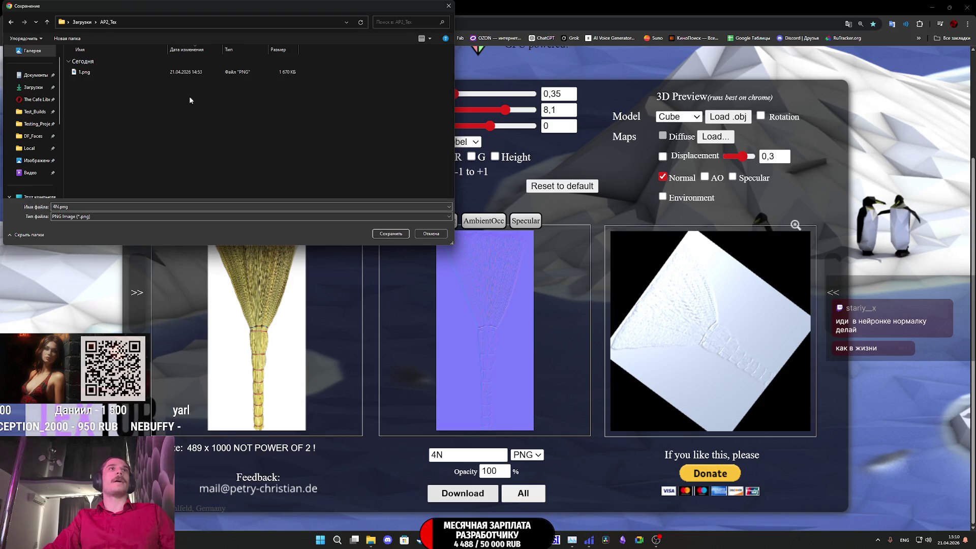
click(391, 234)
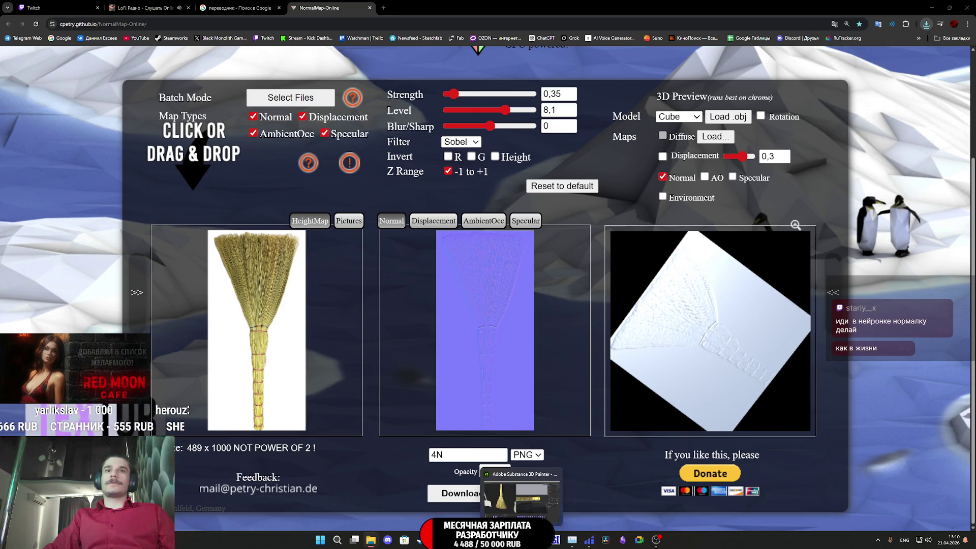
click(521, 540)
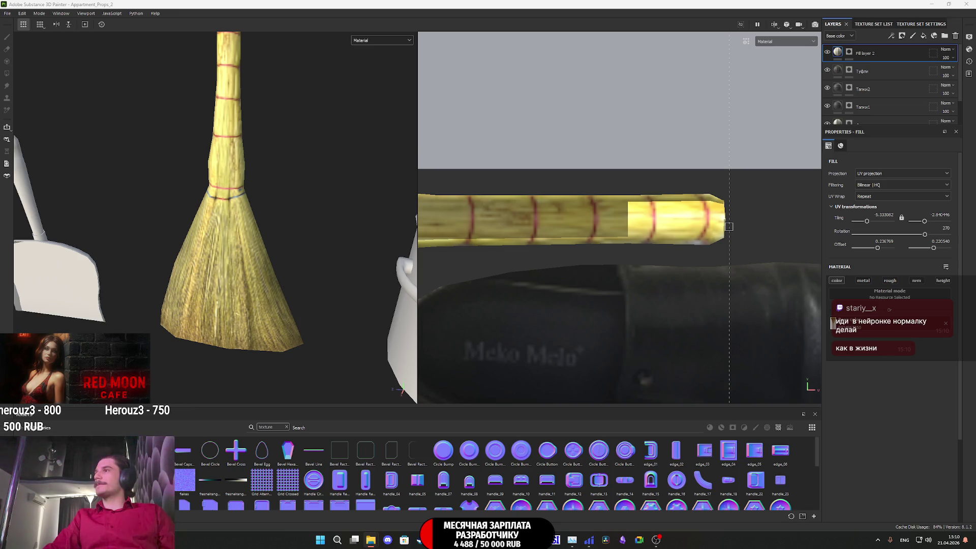
Step: Import 4N.png into the project's assets
drag(861, 438, 649, 489)
click(585, 192)
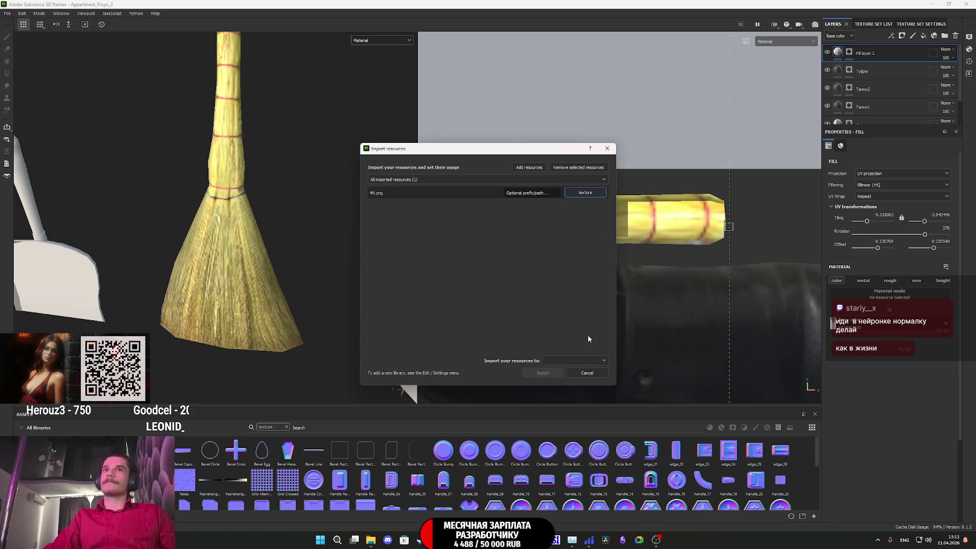
click(580, 378)
click(543, 374)
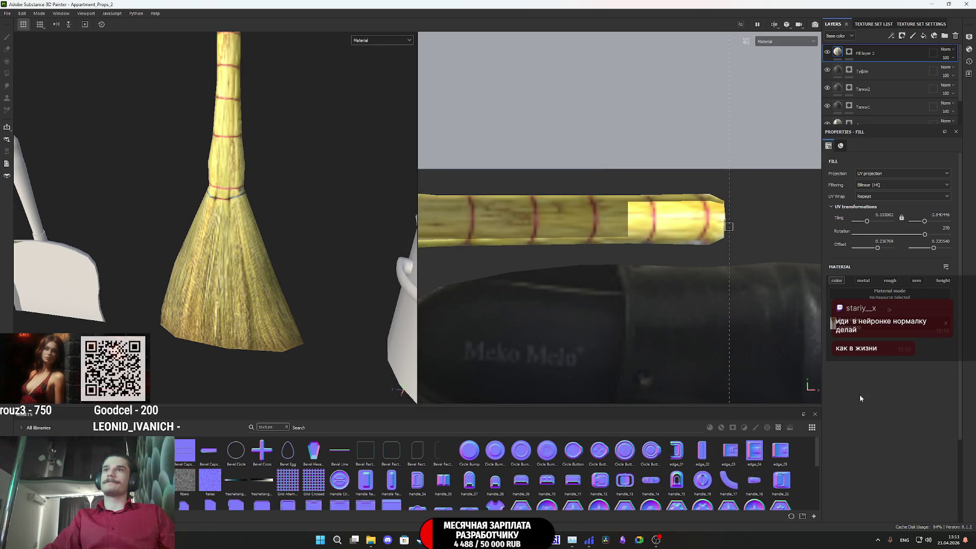
Step: Enable the normal channel on the straw fill and preview the normal output before returning to Material view
click(917, 282)
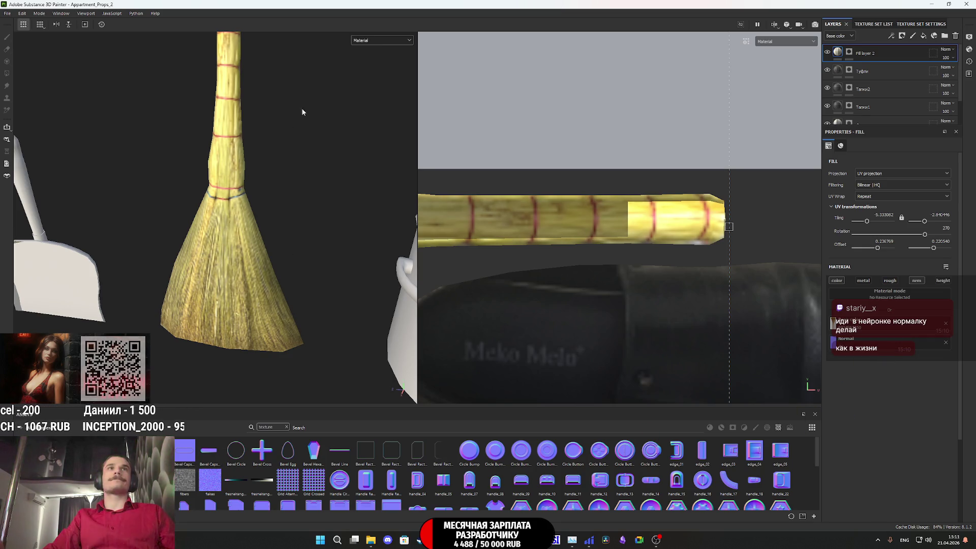
click(356, 40)
click(381, 112)
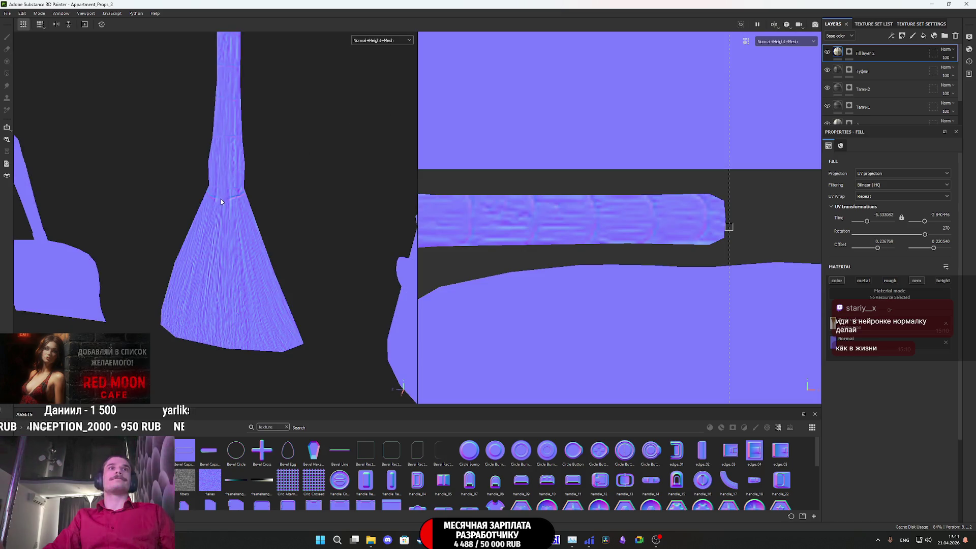
click(369, 42)
click(371, 52)
mouse_move(171, 158)
alt+mouse_down()
mouse_move(244, 324)
mouse_move(223, 259)
alt+mouse_up()
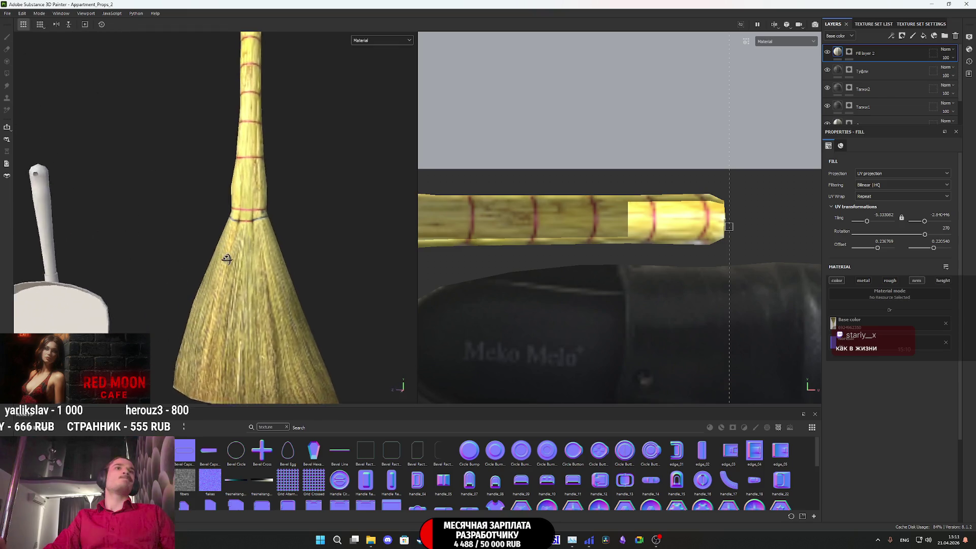
Step: Orbit, pan and zoom around the textured prop set to review it
scroll(249, 297, down, 10)
alt+drag(316, 286, 295, 295)
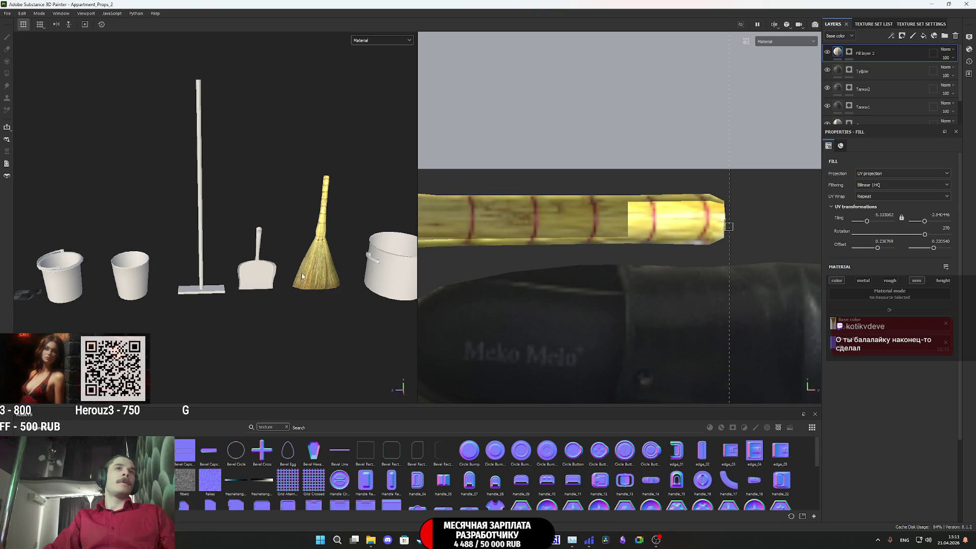
scroll(302, 277, down, 2)
mouse_move(302, 277)
middle_down()
mouse_move(214, 277)
mouse_move(397, 279)
mouse_move(246, 285)
middle_up()
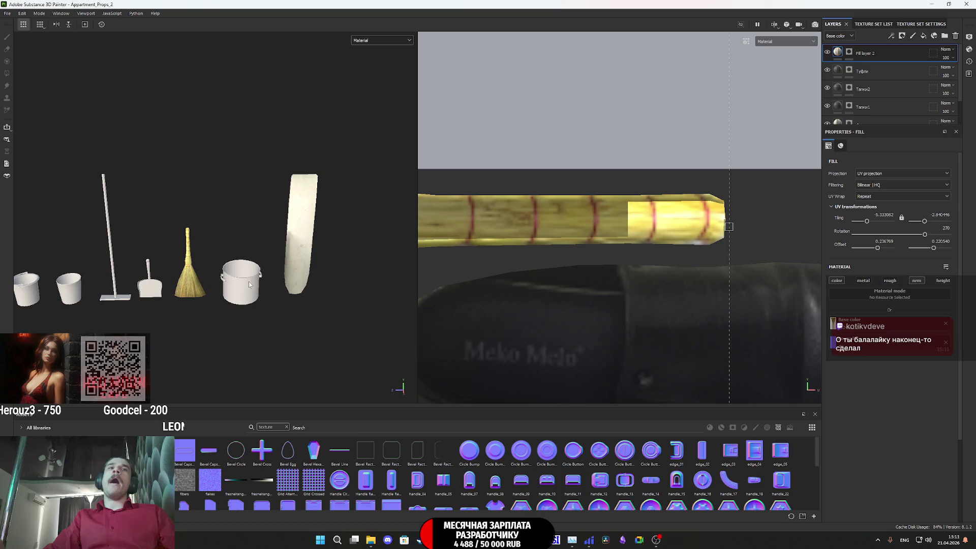
scroll(297, 267, up, 2)
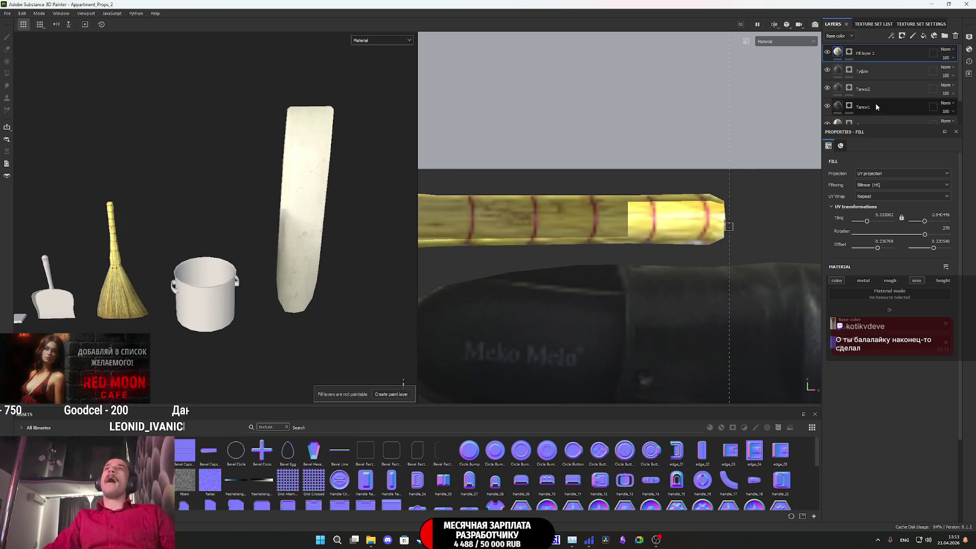
scroll(884, 86, down, 2)
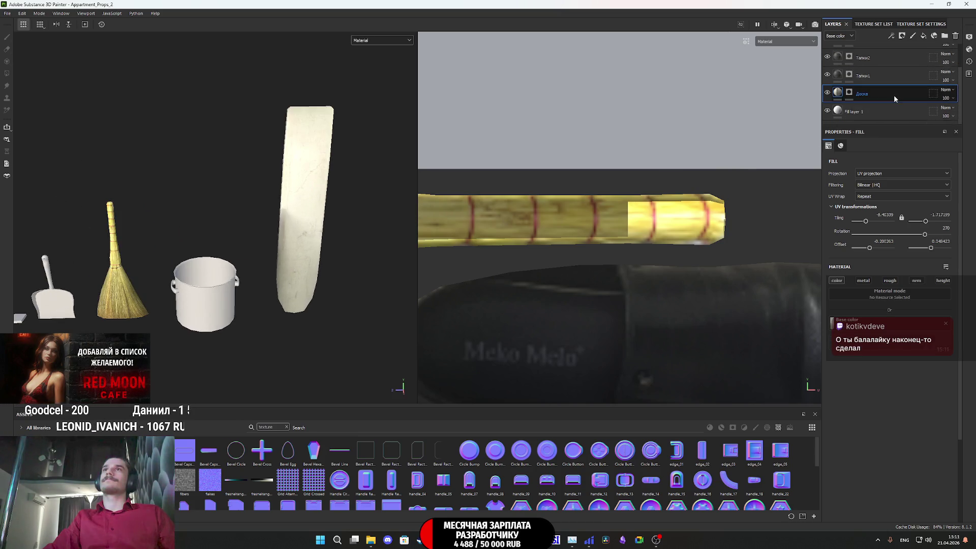
Step: Check the Доска layer's UV settings, then return to NormalMap-Online in Chrome
click(893, 94)
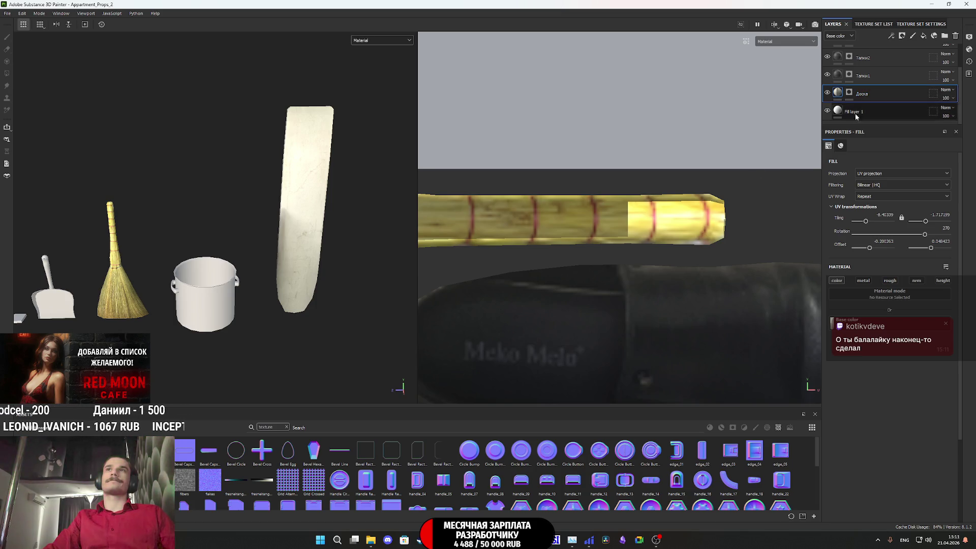
scroll(886, 91, up, 2)
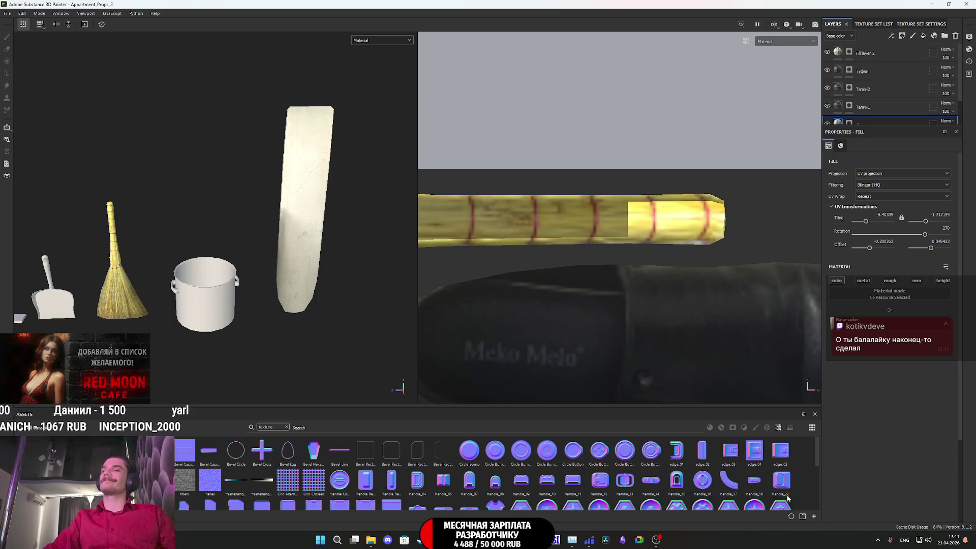
mouse_move(437, 540)
click(437, 496)
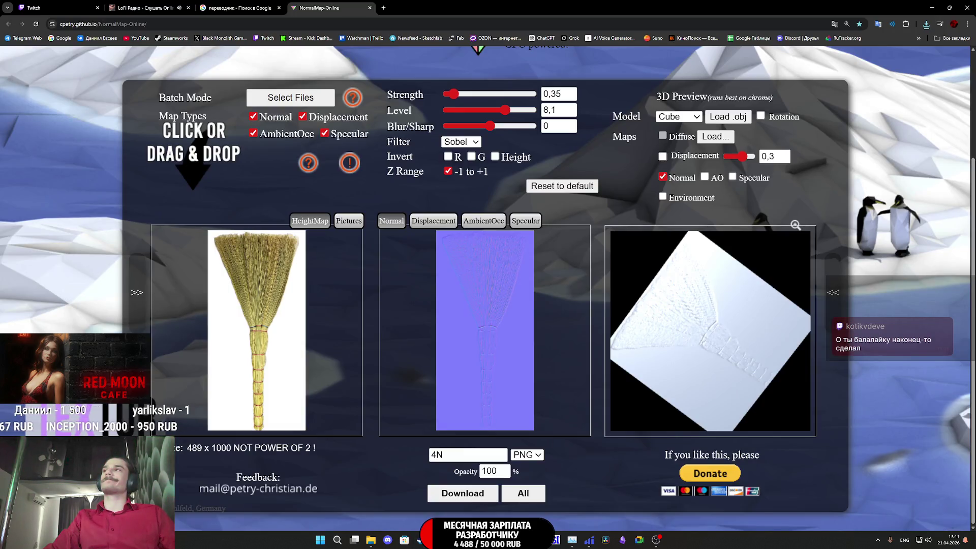
Step: Load the slipper photo as the height map and save its normal map as 2N.png
mouse_move(875, 300)
mouse_down()
mouse_move(559, 331)
mouse_move(310, 325)
mouse_move(275, 339)
mouse_up()
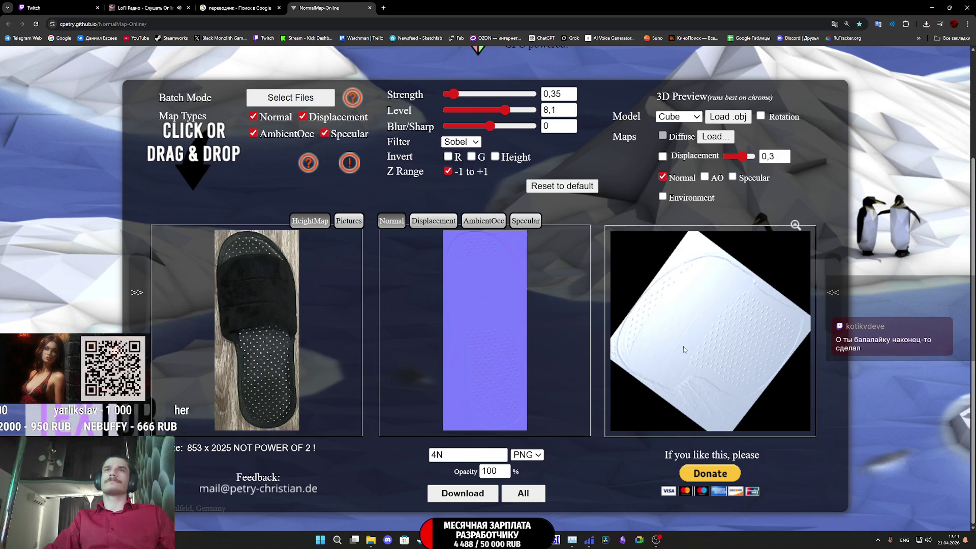
drag(683, 349, 684, 351)
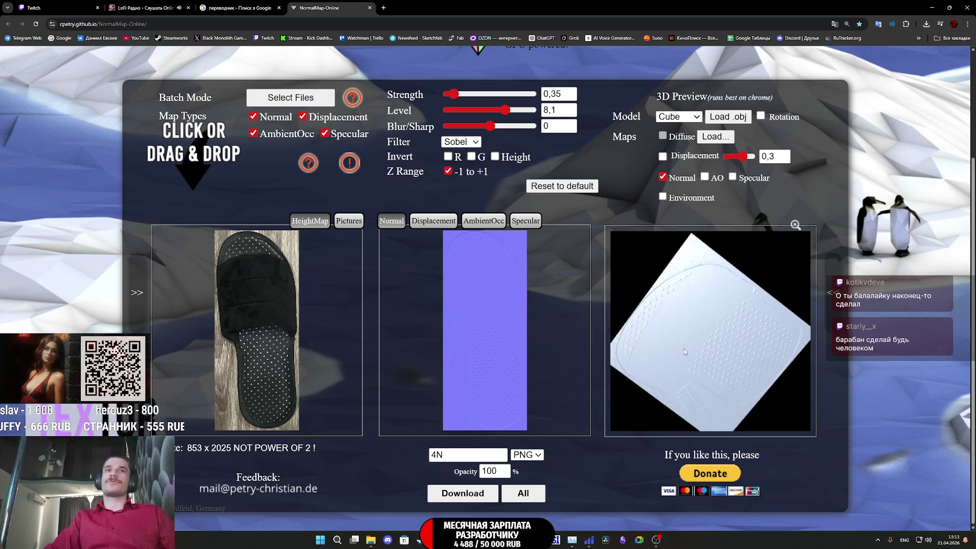
drag(438, 455, 432, 455)
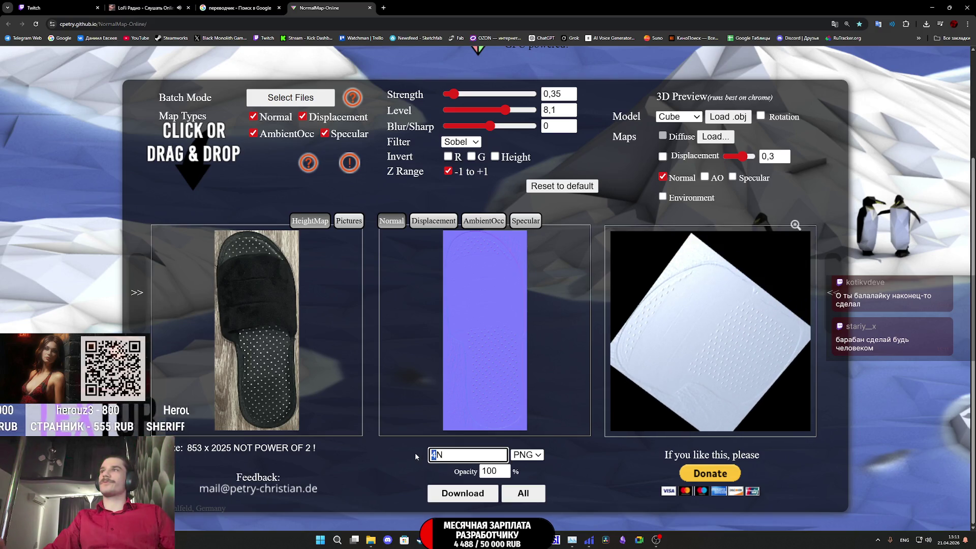
text(2)
click(461, 493)
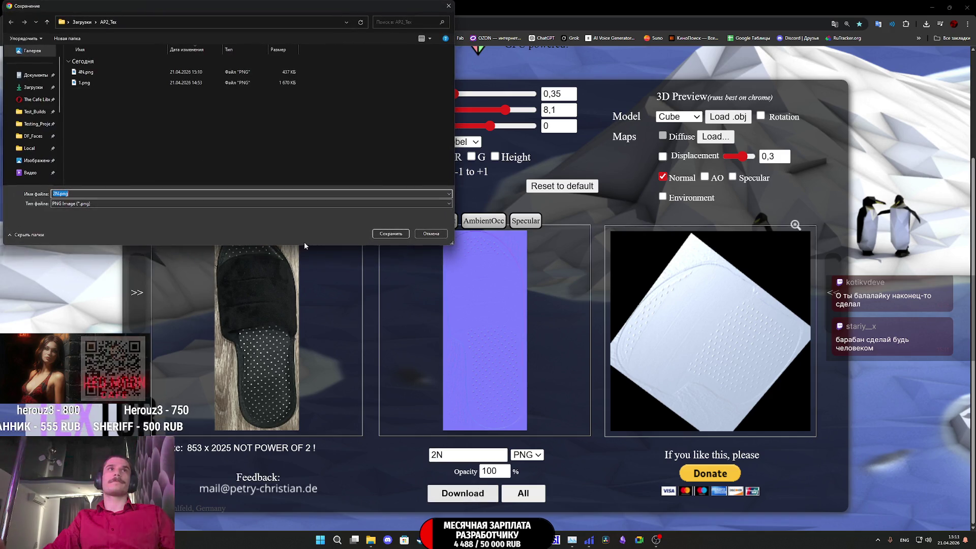
click(395, 236)
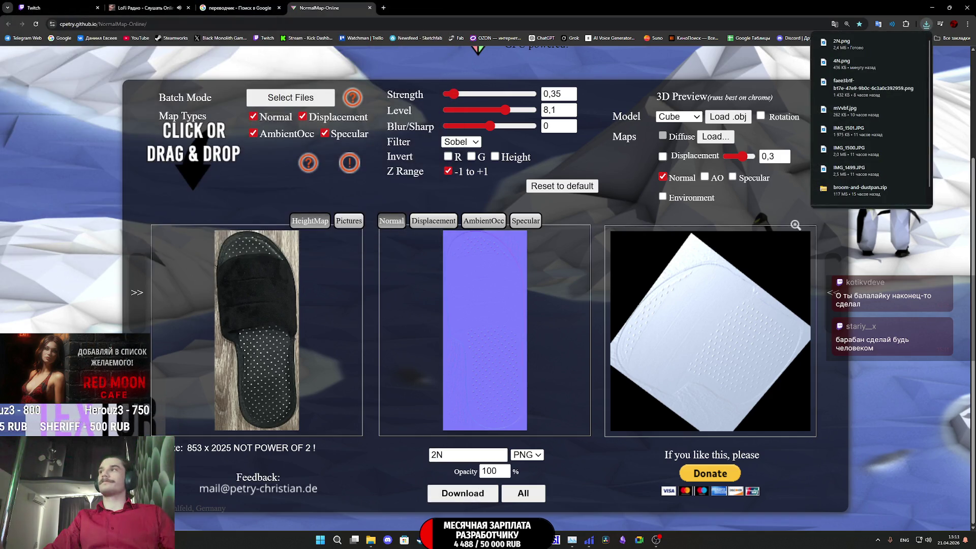
Step: Load the sandal photo and save its normal map as 3N.png
mouse_move(834, 309)
mouse_down()
mouse_move(362, 336)
mouse_move(358, 365)
mouse_up()
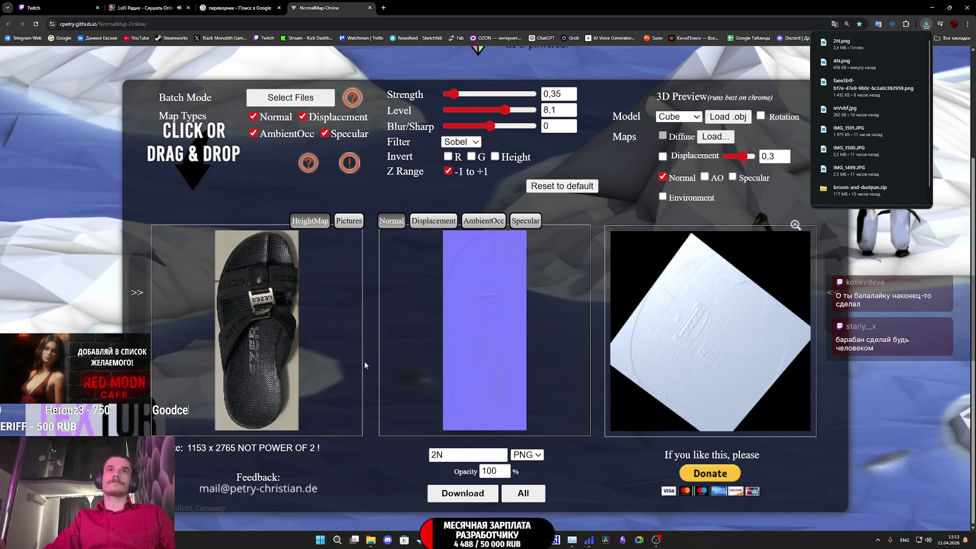
double_click(466, 453)
text(3N)
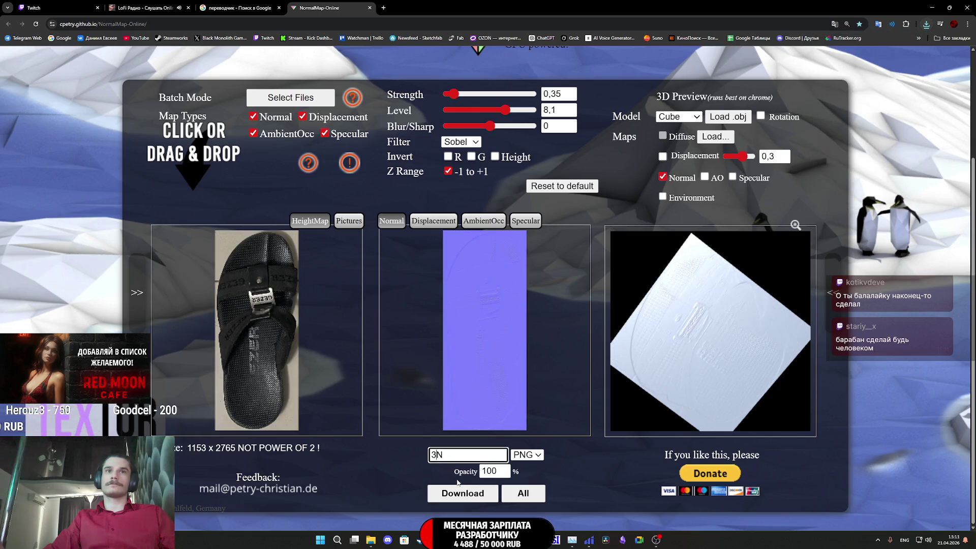
click(488, 492)
key(Return)
Step: Load the black shoe photo and save its normal map as 4-1N.png
mouse_move(774, 380)
mouse_down()
mouse_move(379, 366)
mouse_move(447, 442)
mouse_move(392, 405)
mouse_up()
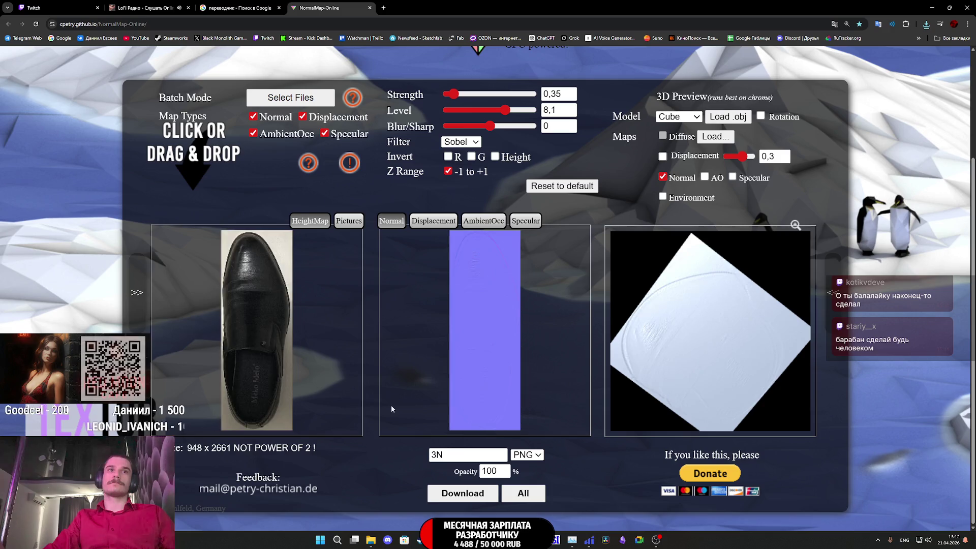
click(437, 456)
key(BackSpace)
text(4)
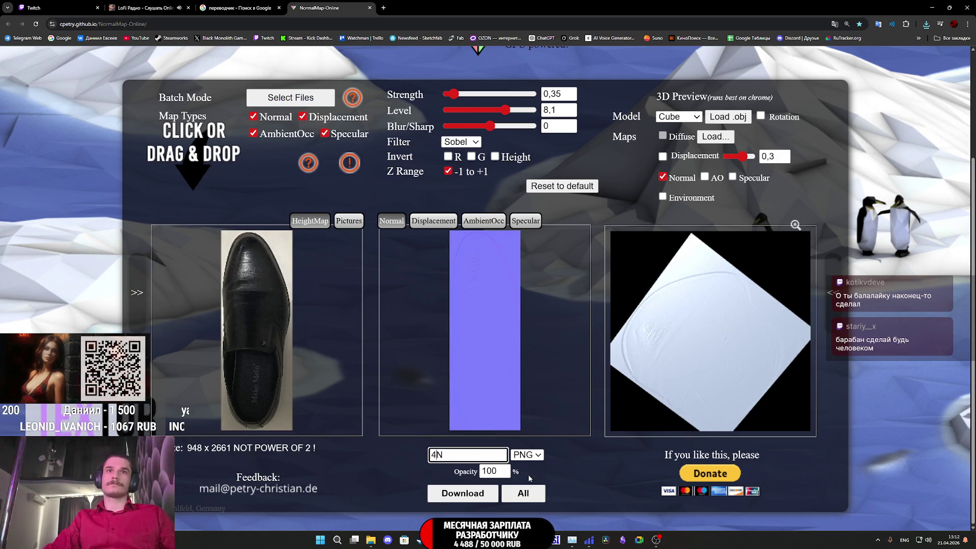
click(564, 475)
drag(646, 412, 685, 377)
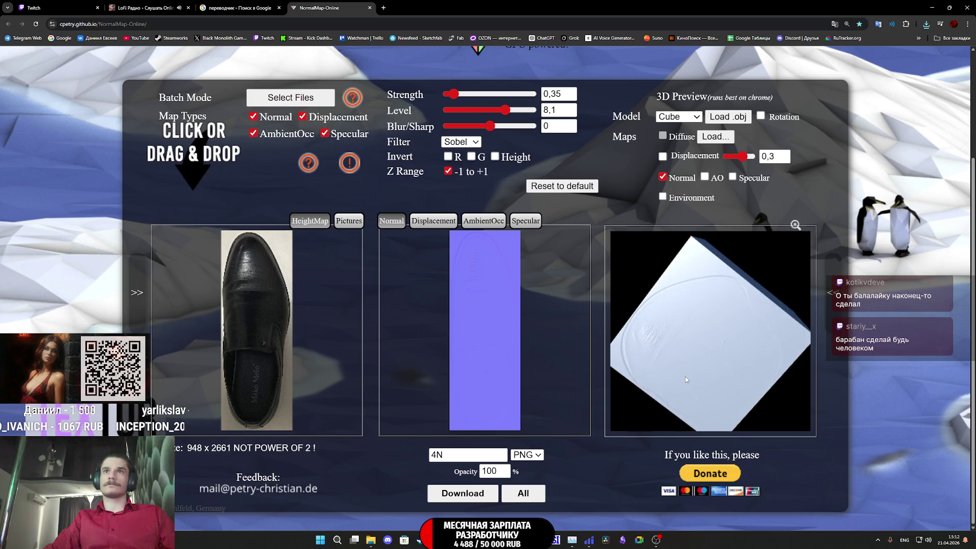
click(475, 489)
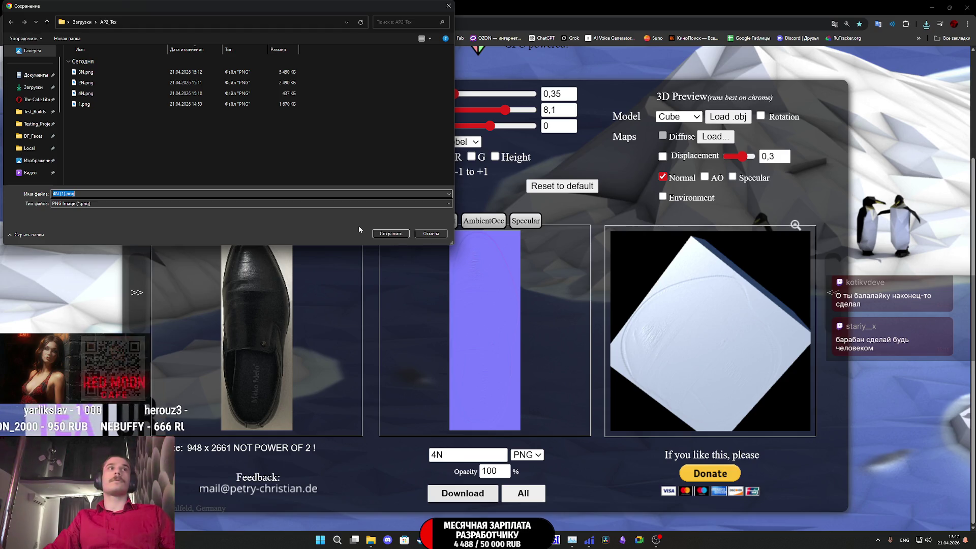
click(57, 194)
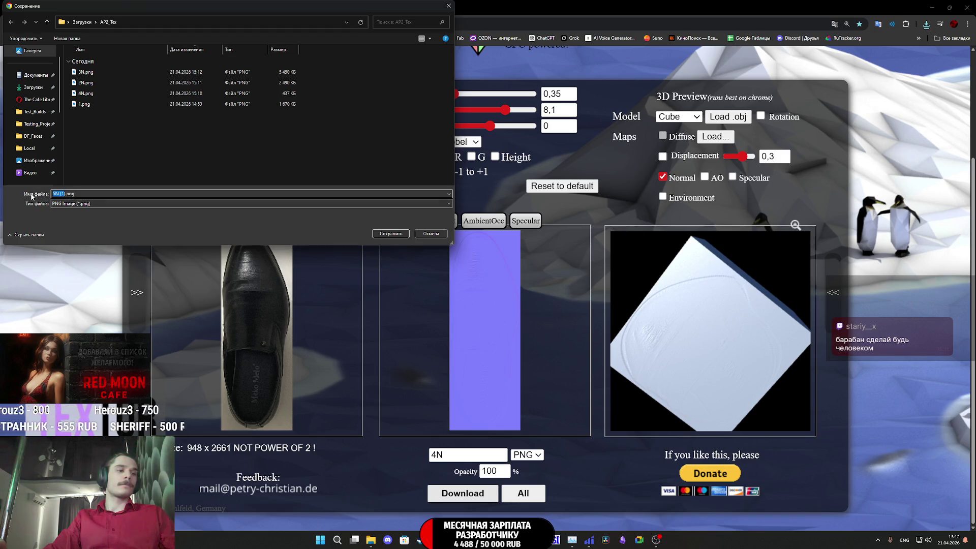
text(1N)
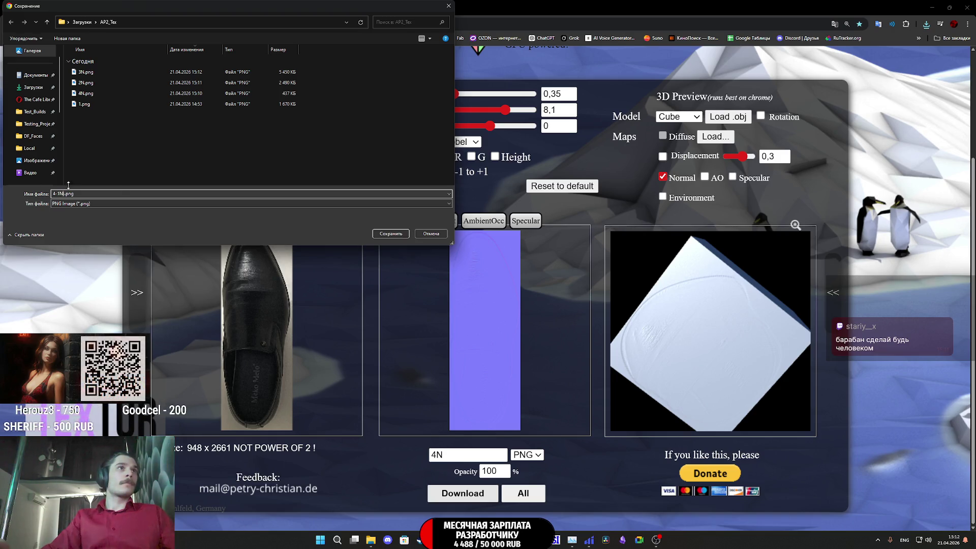
click(389, 234)
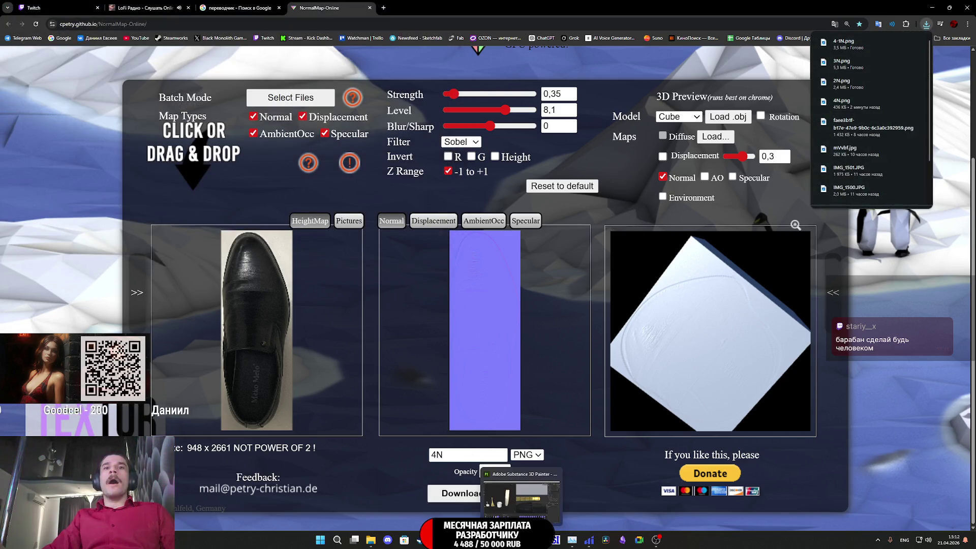
Step: Import 2N.png, 3N.png and 4-1N.png into the project as textures
key(alt+Tab)
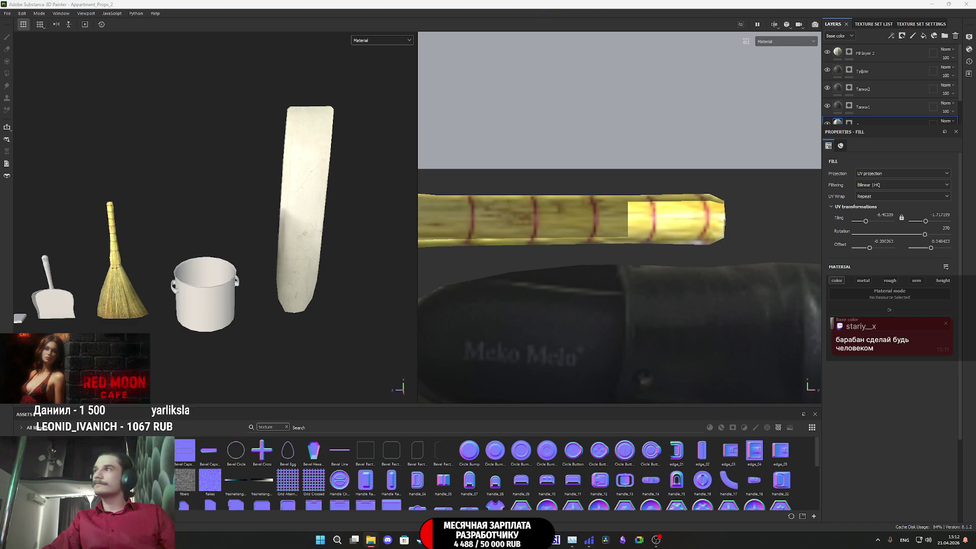
drag(968, 381, 584, 452)
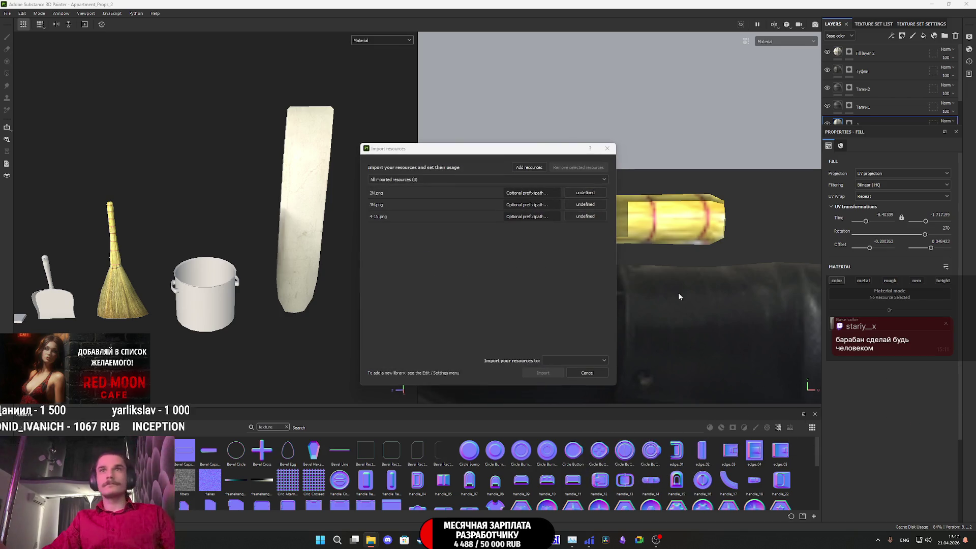
click(585, 193)
click(593, 211)
click(585, 204)
click(592, 223)
click(589, 217)
click(592, 234)
click(590, 361)
click(570, 385)
click(542, 373)
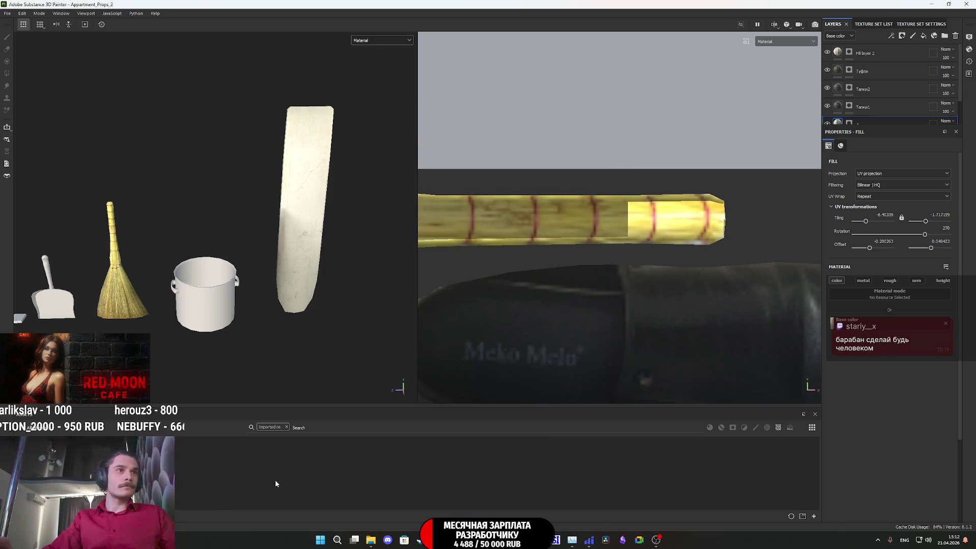
Step: Use 2N, 3N and 4-1N as the normal maps of the Тапки1, Тапки2 and Туфли layers
scroll(895, 101, down, 2)
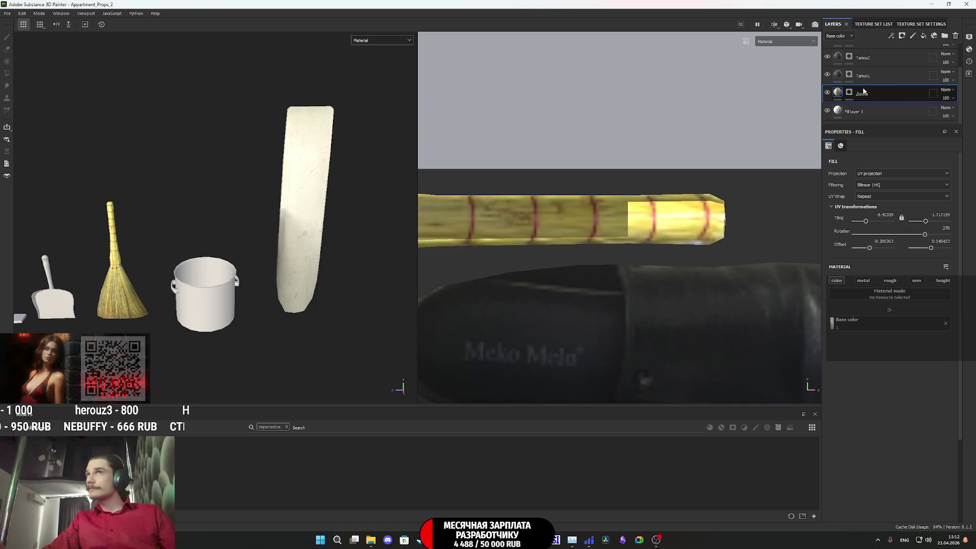
click(837, 77)
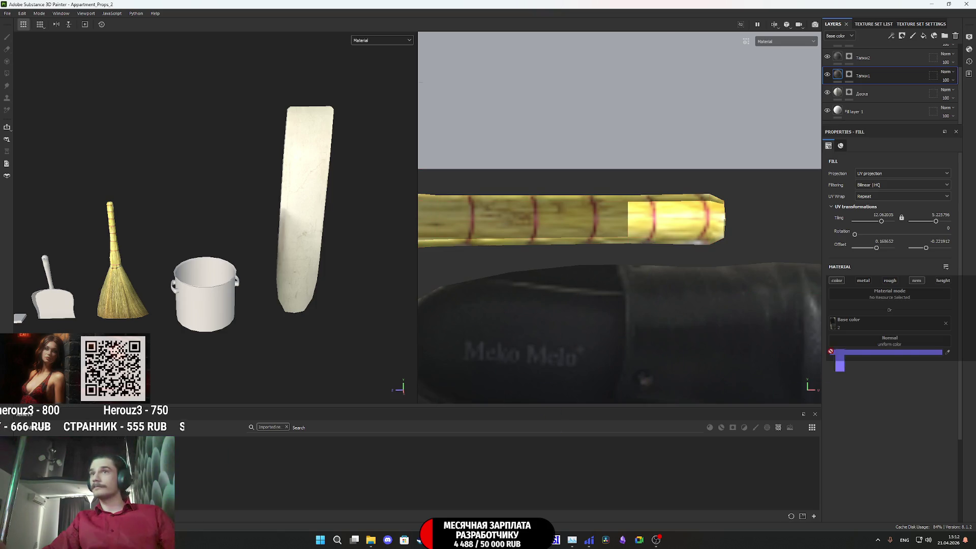
drag(887, 346, 888, 346)
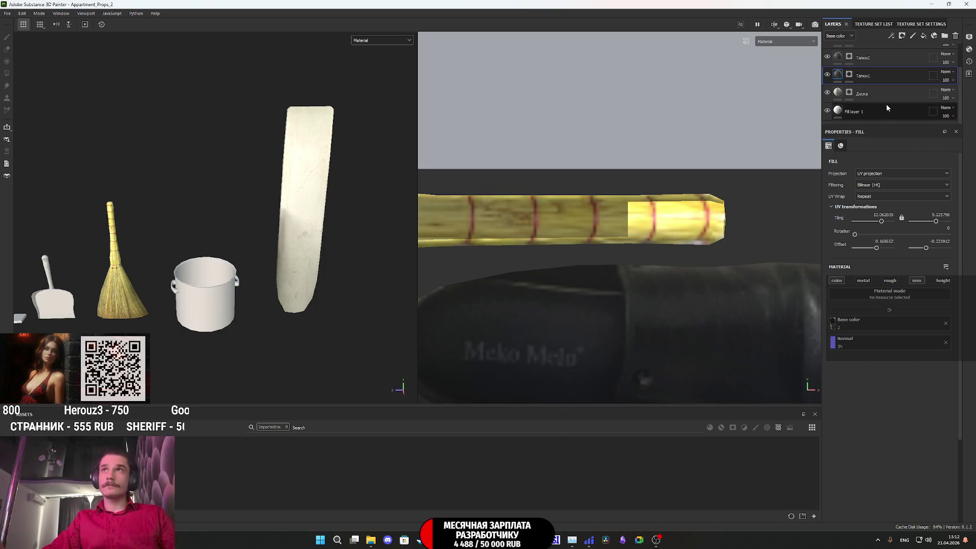
click(877, 60)
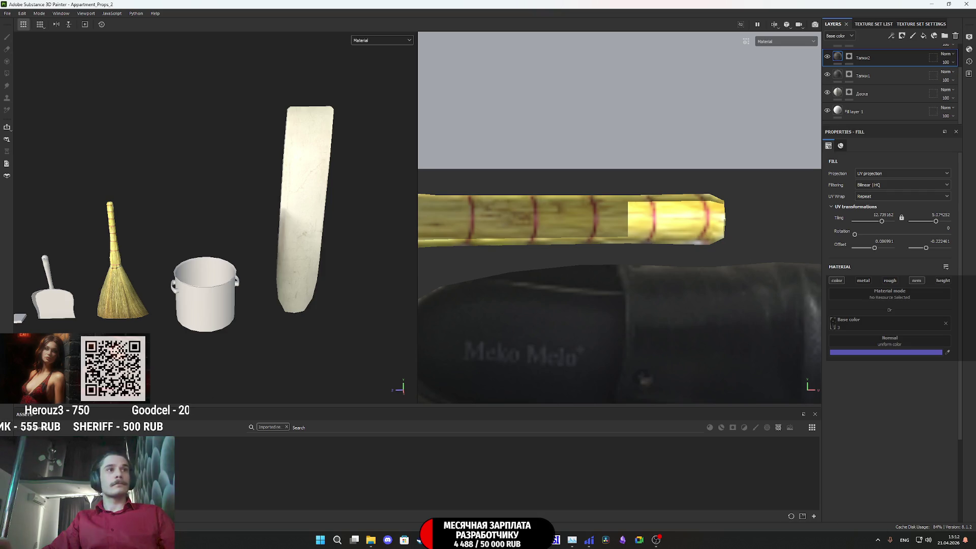
drag(747, 406, 883, 343)
scroll(897, 71, up, 2)
click(897, 72)
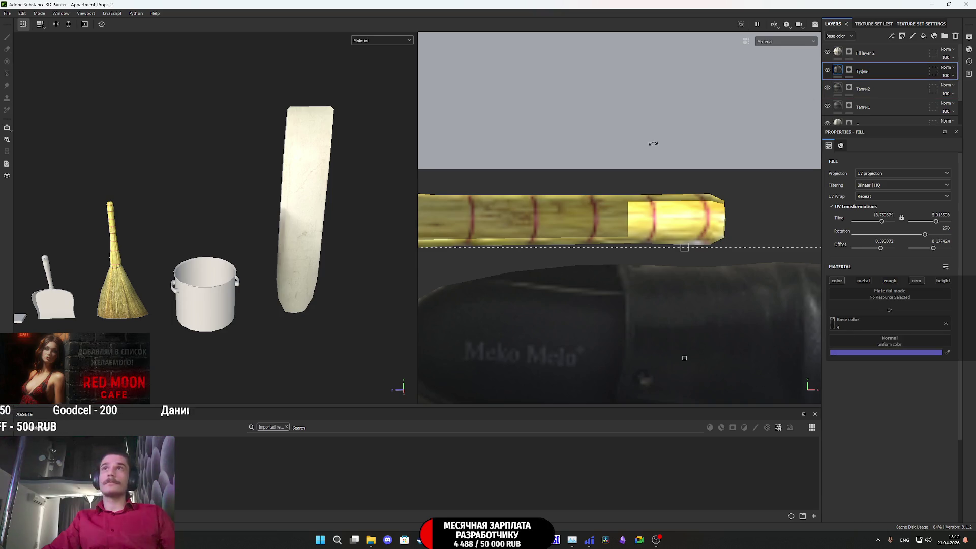
mouse_move(747, 407)
mouse_down()
mouse_move(807, 360)
mouse_move(895, 347)
mouse_move(887, 351)
mouse_up()
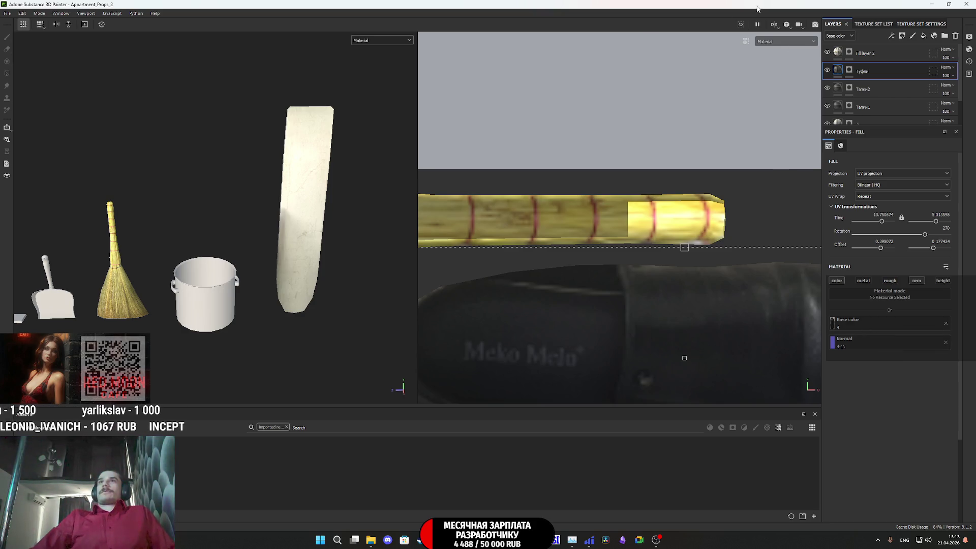
click(367, 42)
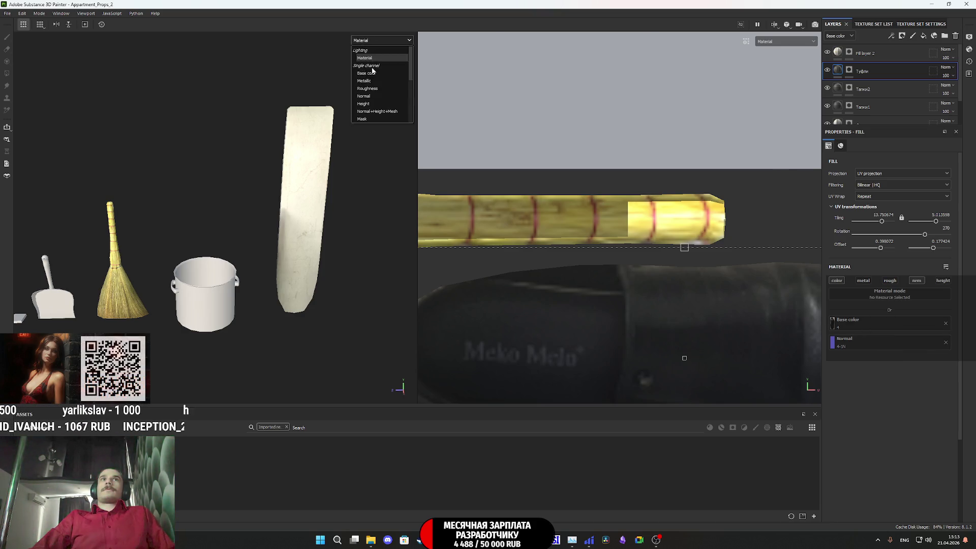
click(385, 111)
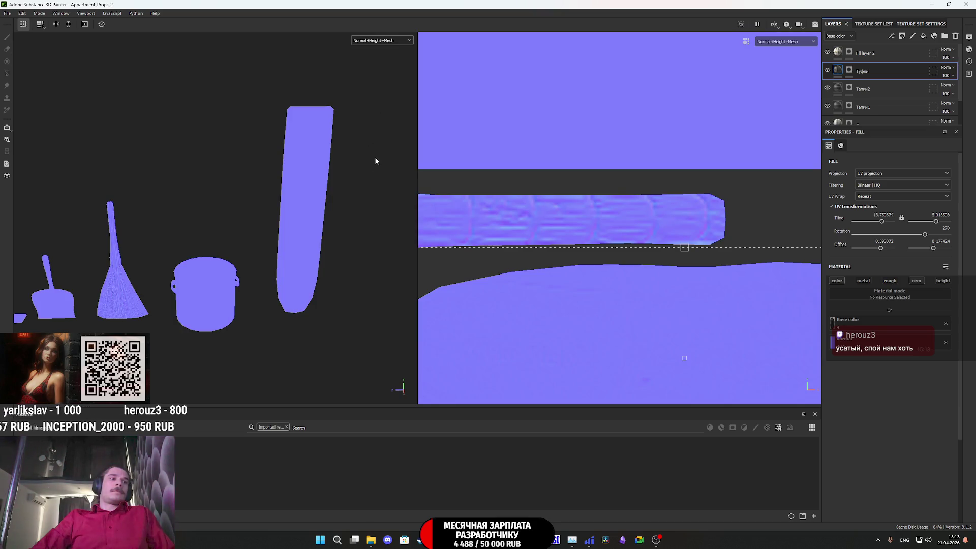
scroll(305, 242, down, 2)
scroll(633, 217, down, 3)
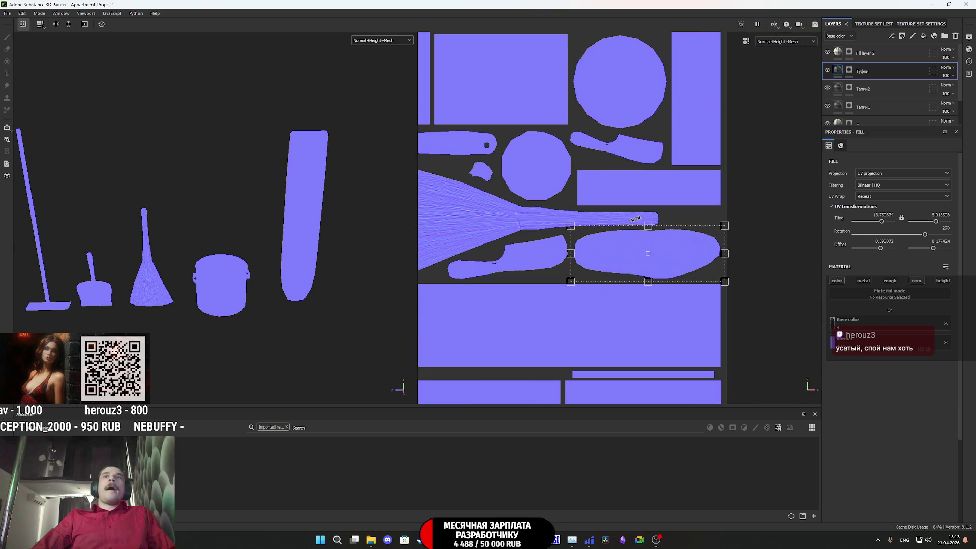
scroll(687, 255, up, 4)
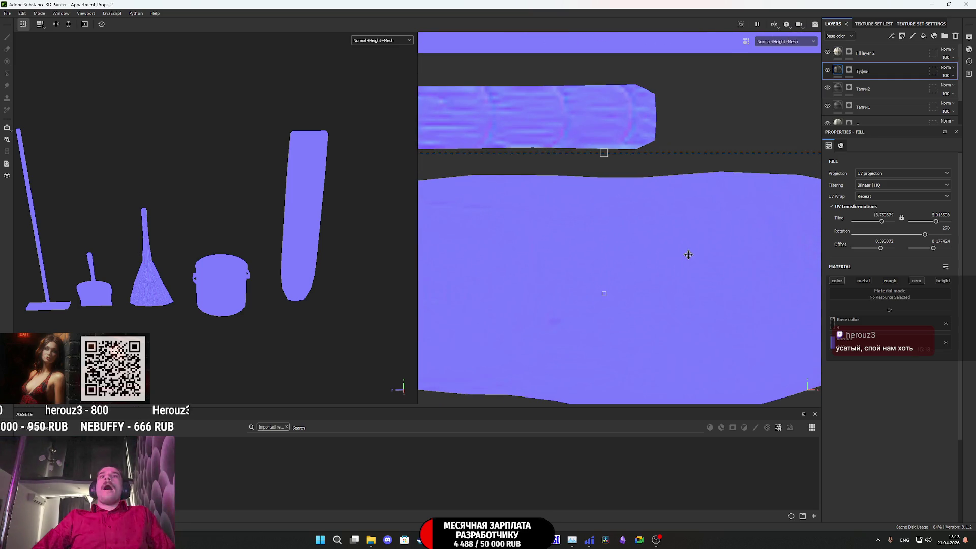
scroll(688, 254, up, 2)
scroll(688, 251, down, 1)
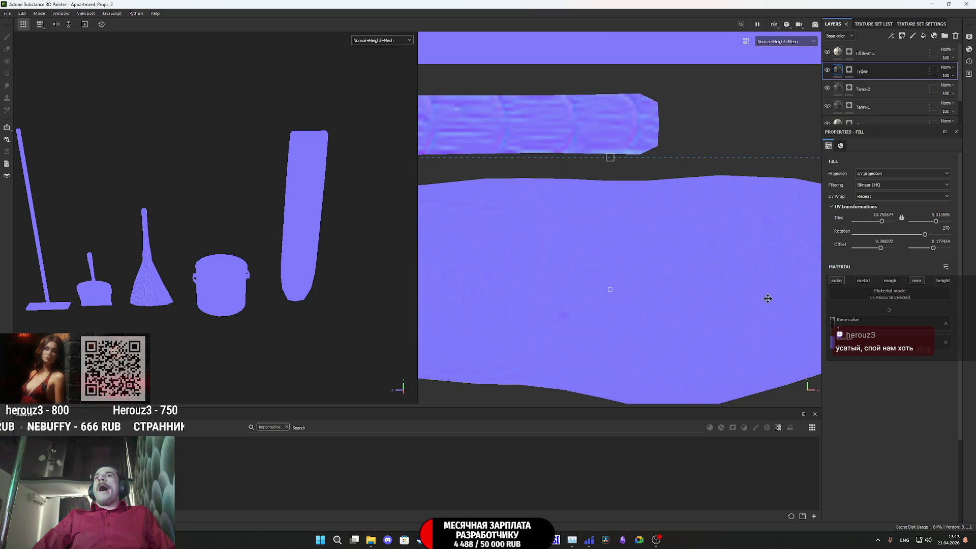
scroll(697, 283, down, 2)
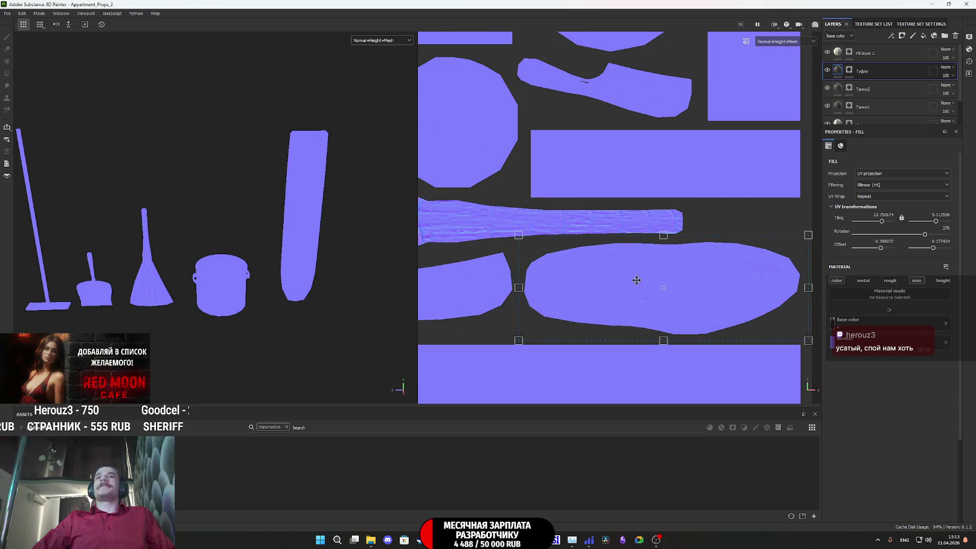
scroll(615, 278, down, 2)
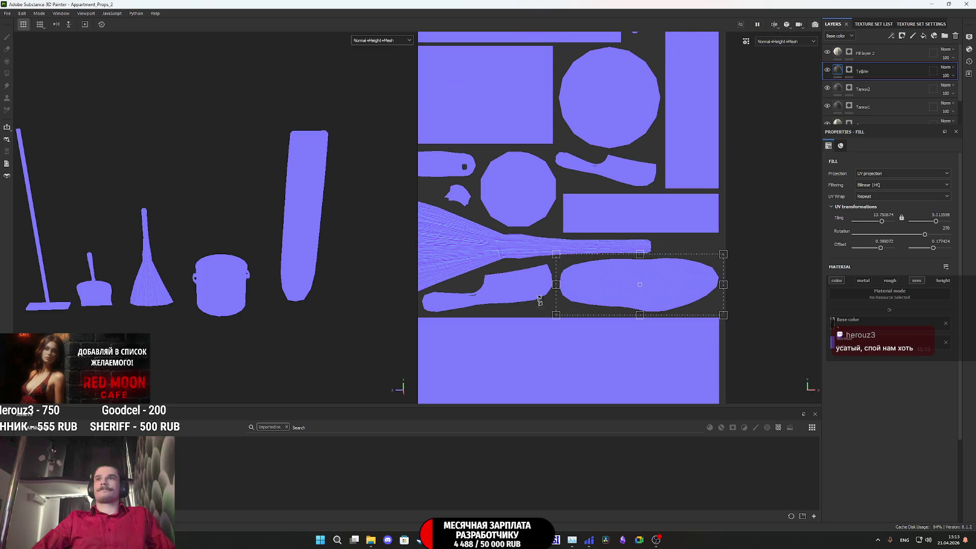
scroll(584, 279, up, 3)
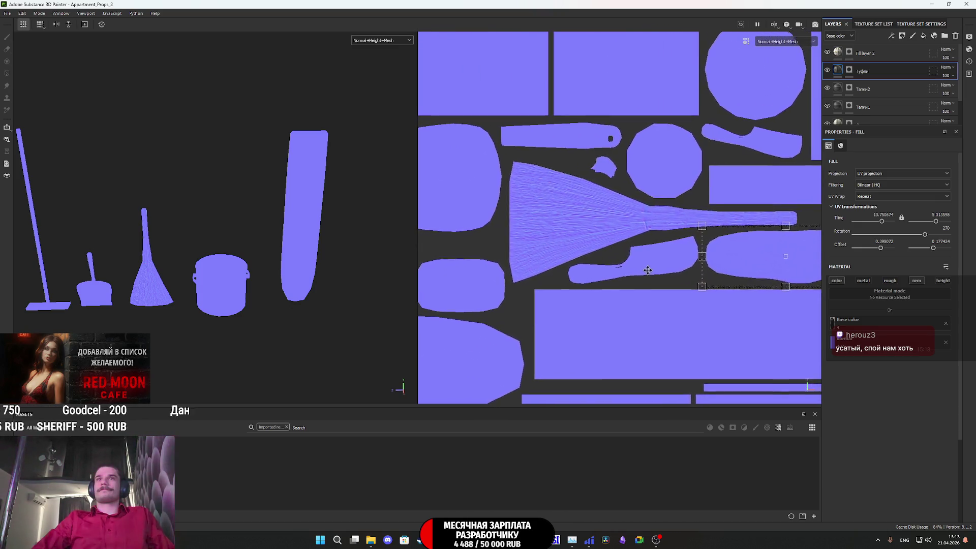
scroll(646, 270, down, 3)
scroll(675, 313, up, 4)
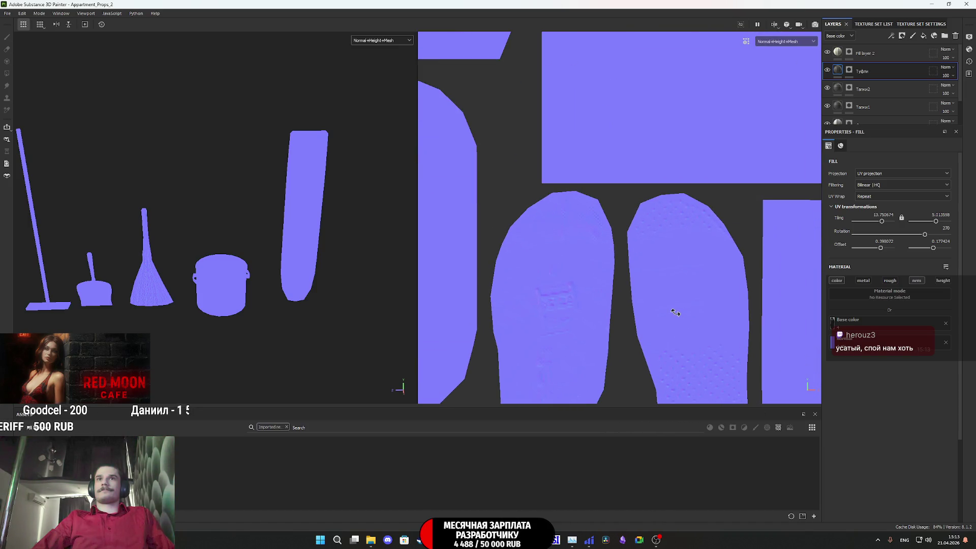
scroll(675, 311, down, 3)
scroll(681, 250, up, 5)
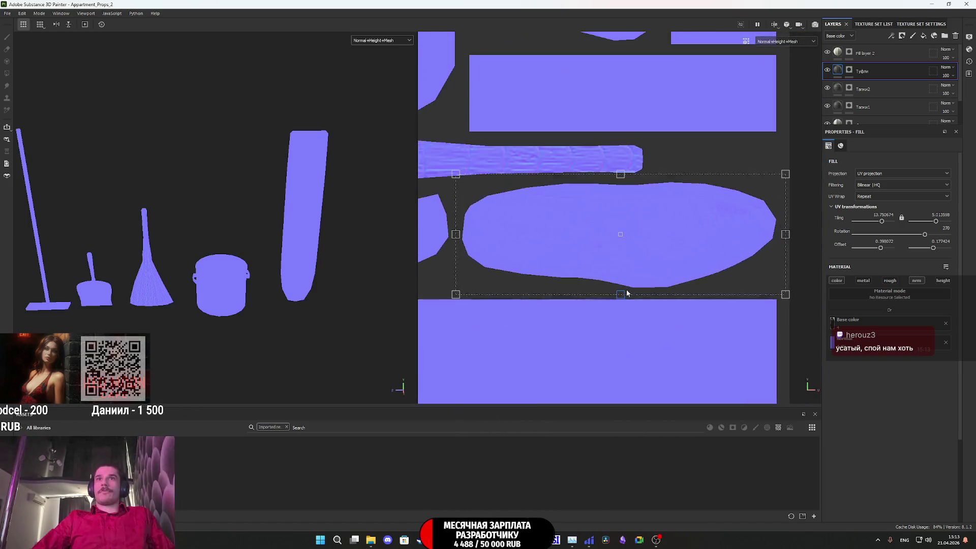
scroll(618, 252, down, 2)
scroll(721, 185, up, 4)
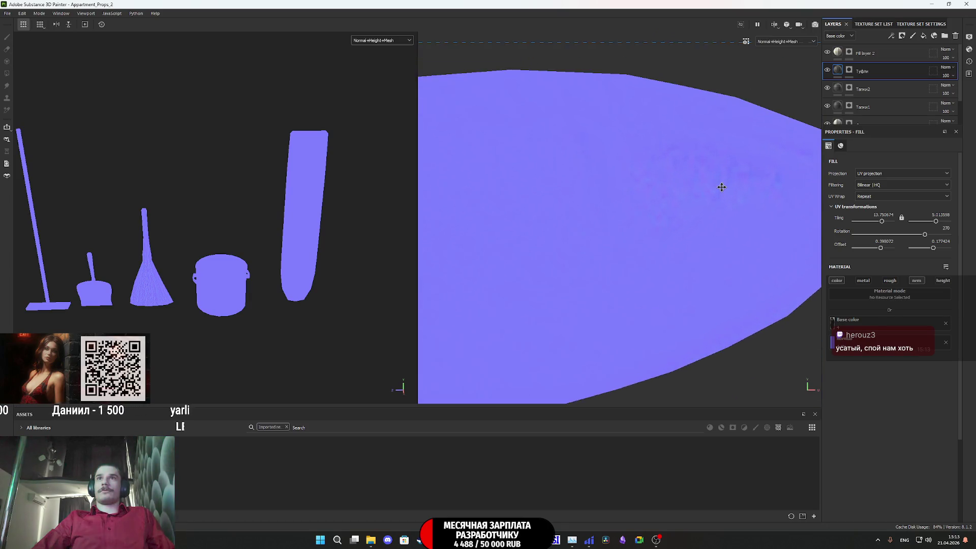
scroll(722, 187, down, 2)
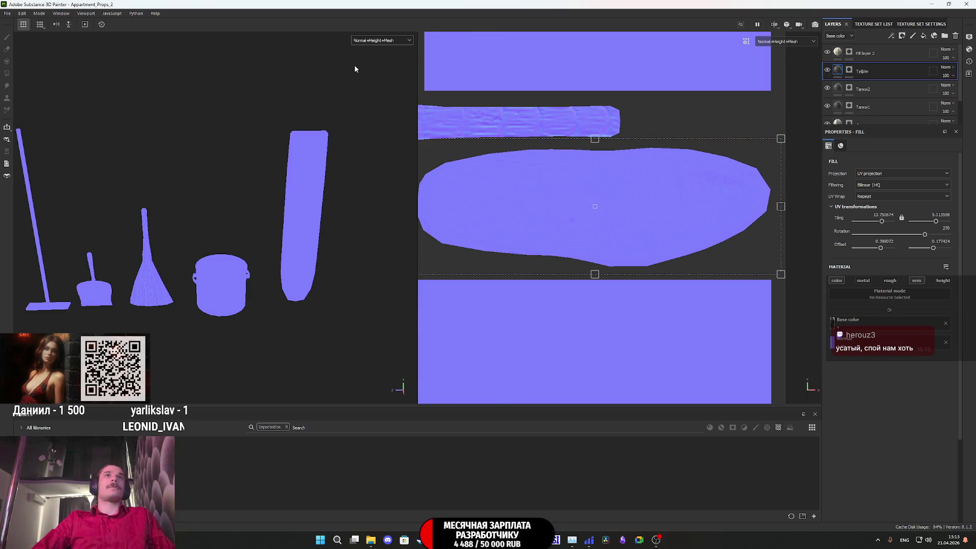
alt+drag(261, 190, 552, 284)
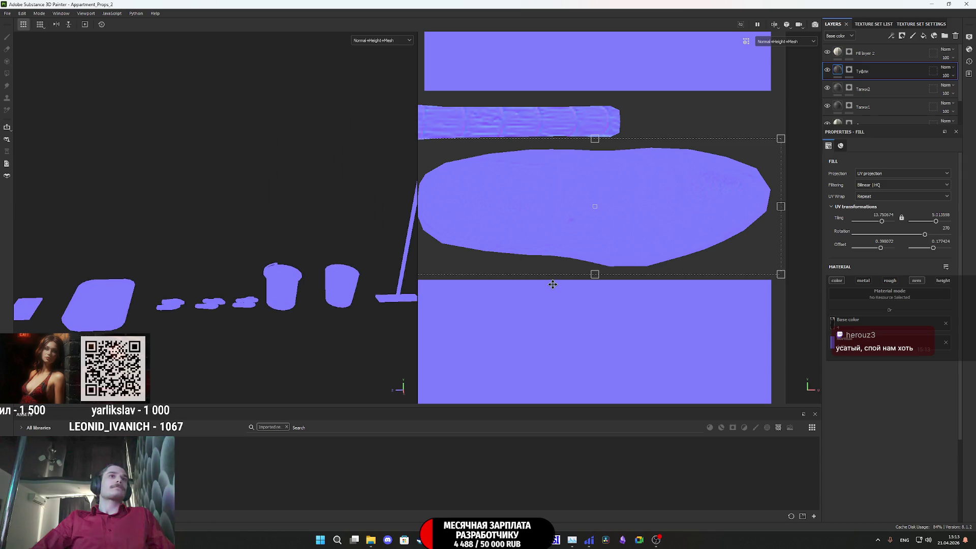
mouse_move(247, 305)
alt+mouse_down()
mouse_move(311, 340)
mouse_move(345, 203)
alt+mouse_up()
Step: Switch the viewport display to the full Material view
click(383, 40)
click(369, 47)
mouse_move(270, 302)
alt+mouse_down()
mouse_move(280, 225)
mouse_move(187, 287)
mouse_move(254, 326)
alt+mouse_up()
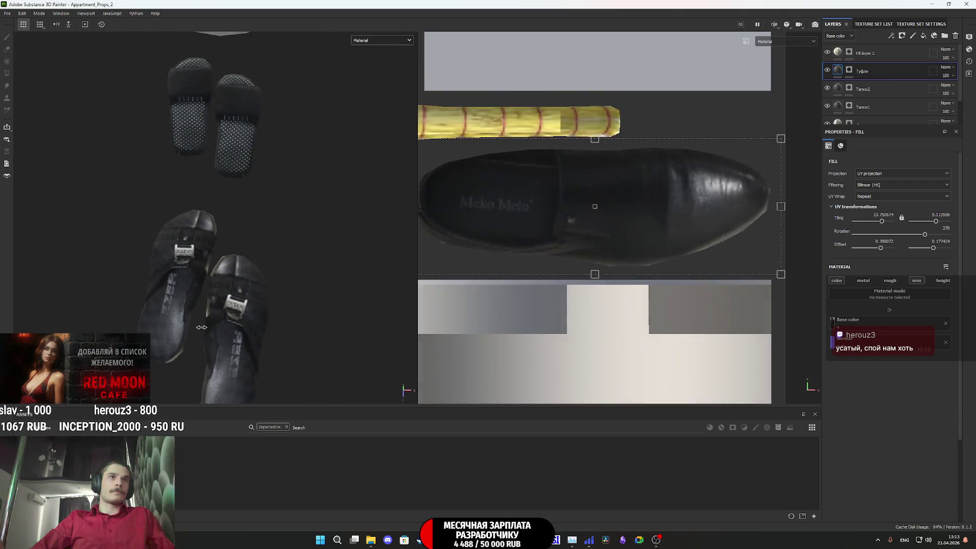
Step: Rotate the environment lighting, orbit to a side view of the shoes, and return to Chrome
mouse_move(254, 327)
shift+right_down()
mouse_move(327, 309)
mouse_move(242, 325)
shift+right_up()
mouse_move(243, 325)
alt+mouse_down()
mouse_move(270, 183)
mouse_move(146, 150)
mouse_move(367, 235)
mouse_move(225, 263)
alt+mouse_up()
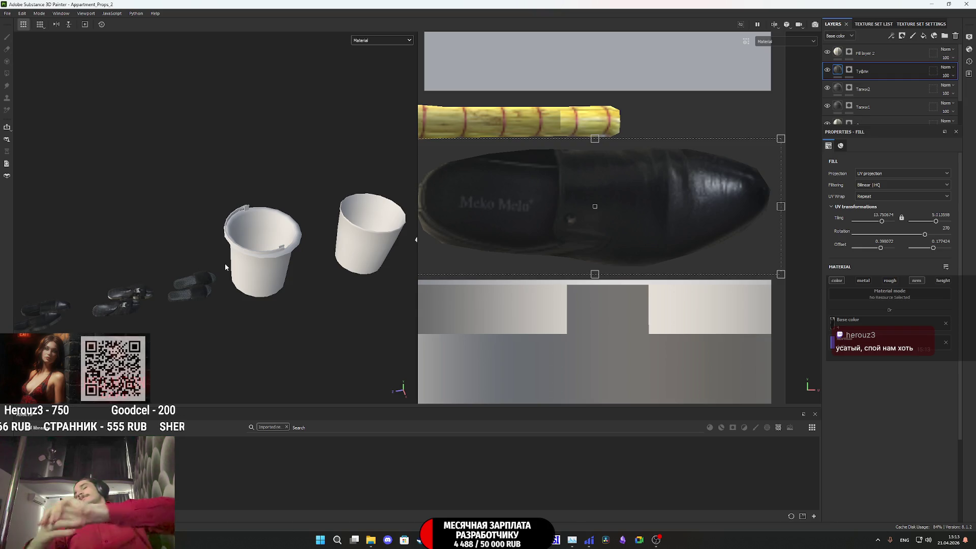
mouse_move(411, 540)
click(437, 493)
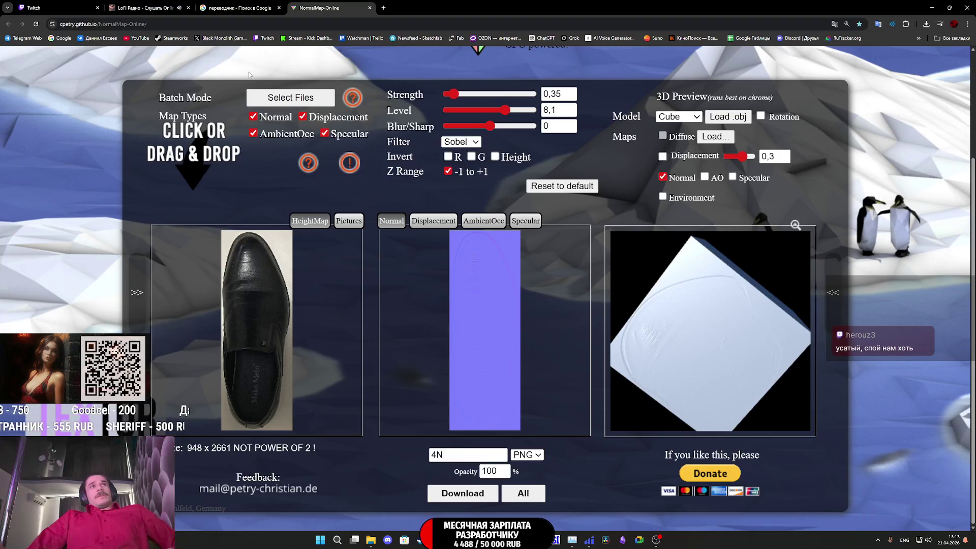
Step: Pause the LoFi radio and start the 'it's late, go to sleep' video in a new YouTube tab
click(147, 7)
click(445, 463)
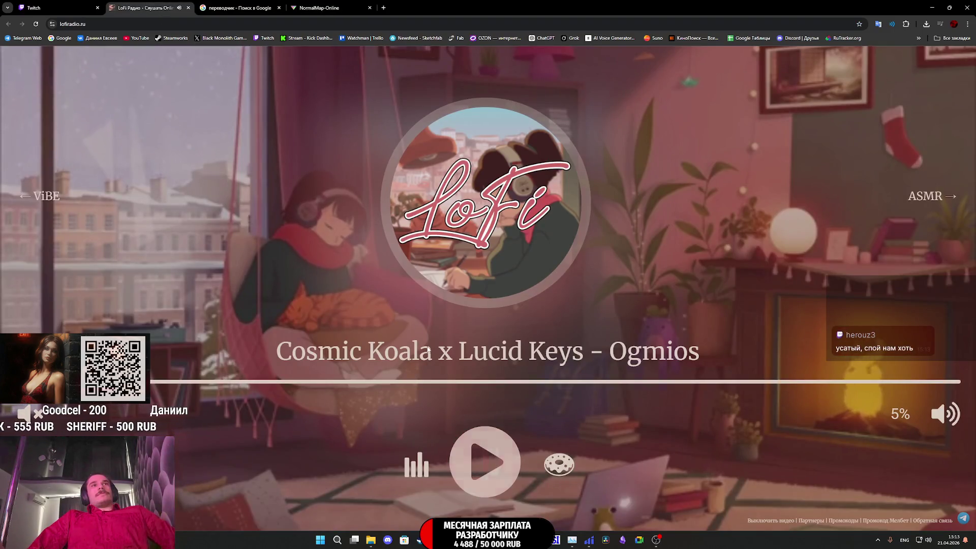
middle_click(138, 38)
click(418, 6)
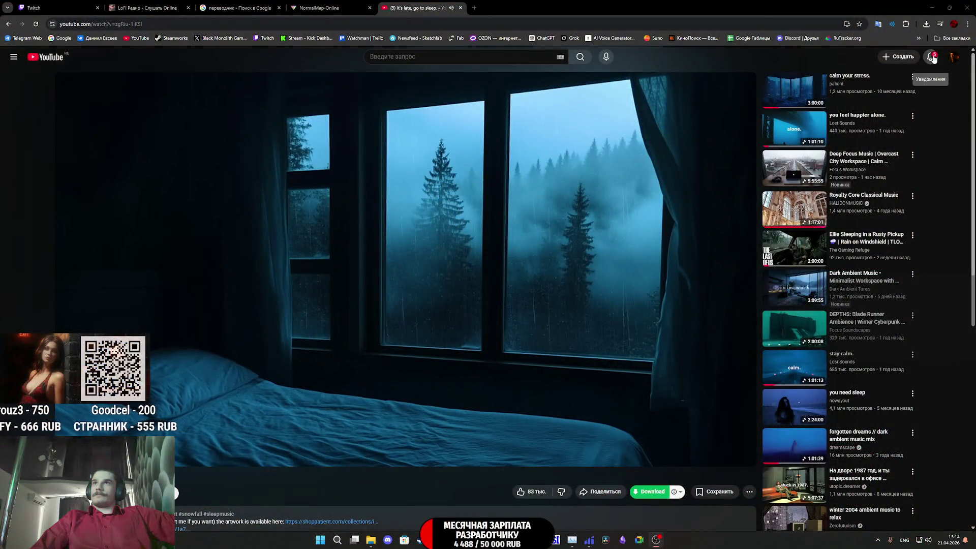
click(933, 59)
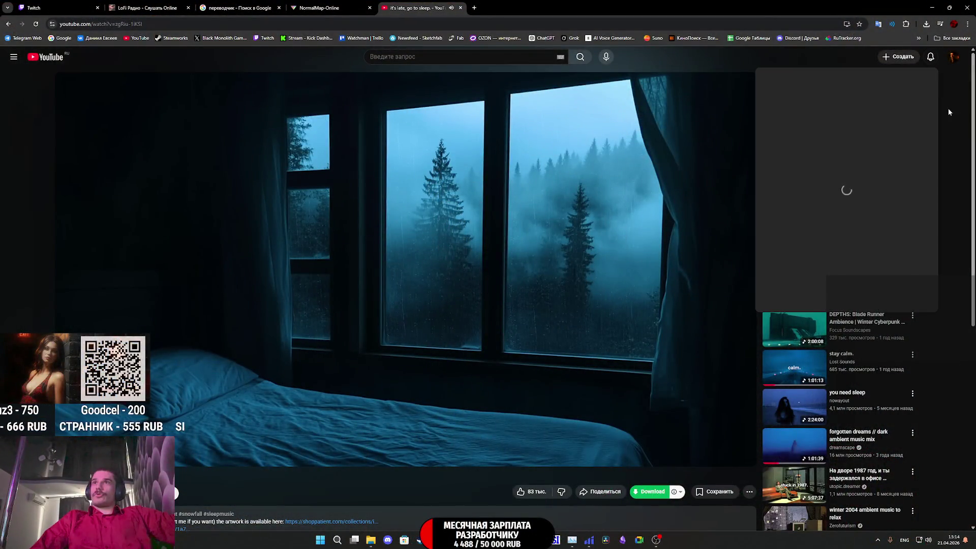
Step: Close YouTube notifications, glance at the Twitch dashboard, then return to Substance 3D Painter
click(948, 112)
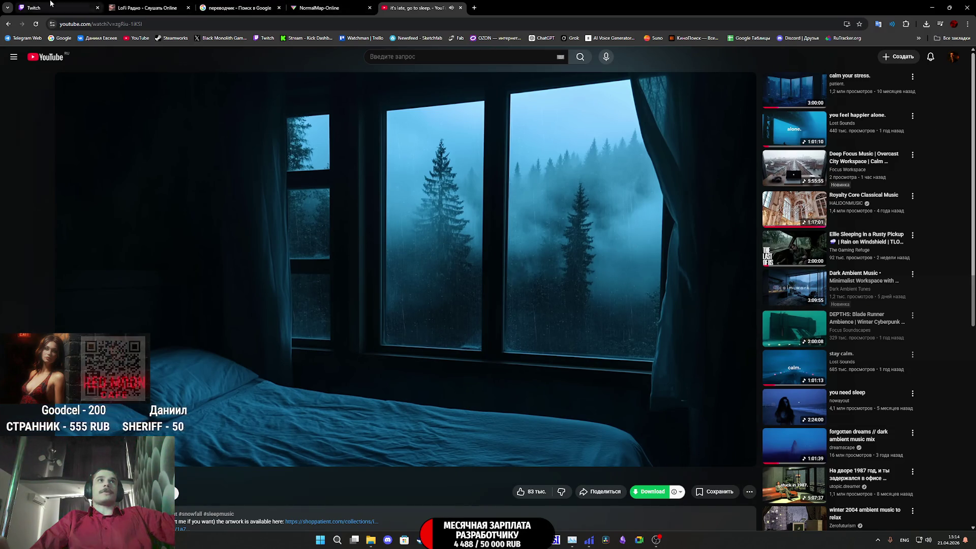
click(76, 7)
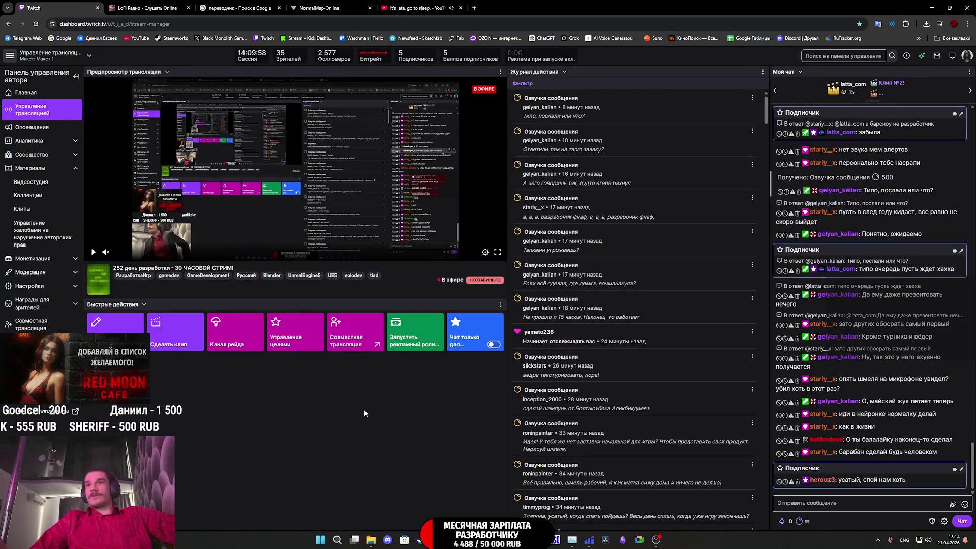
click(415, 4)
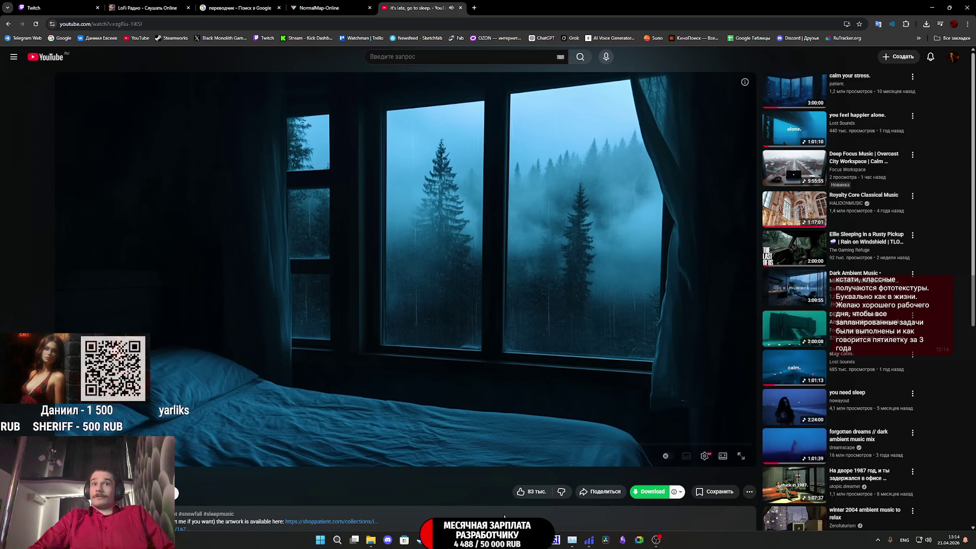
click(523, 540)
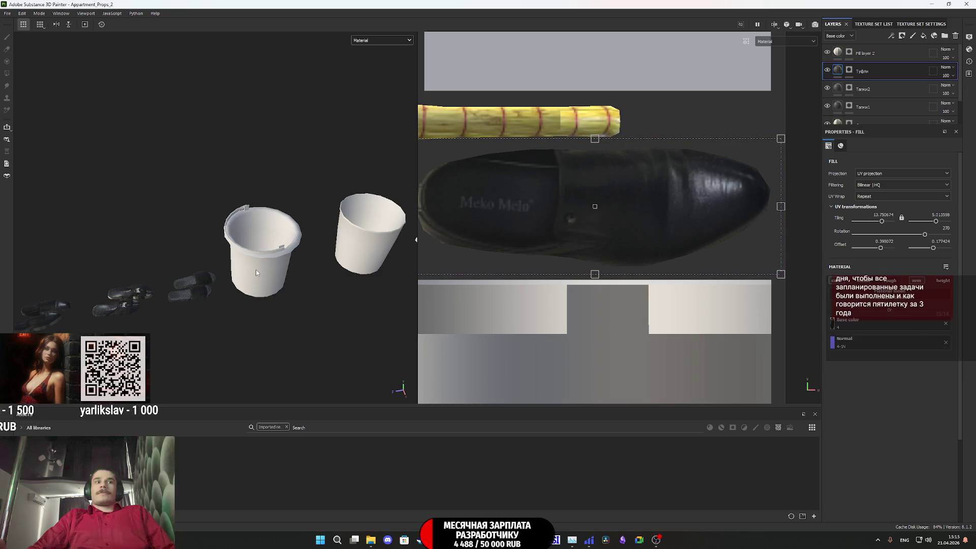
Step: Rename the broom's top fill layer, Fill layer 2, to 'Веник'
scroll(256, 273, up, 1)
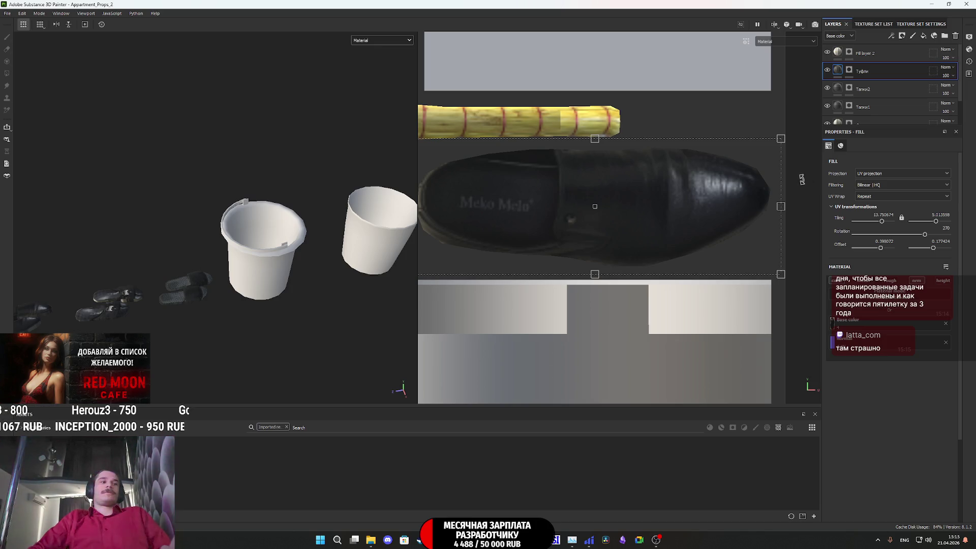
click(900, 61)
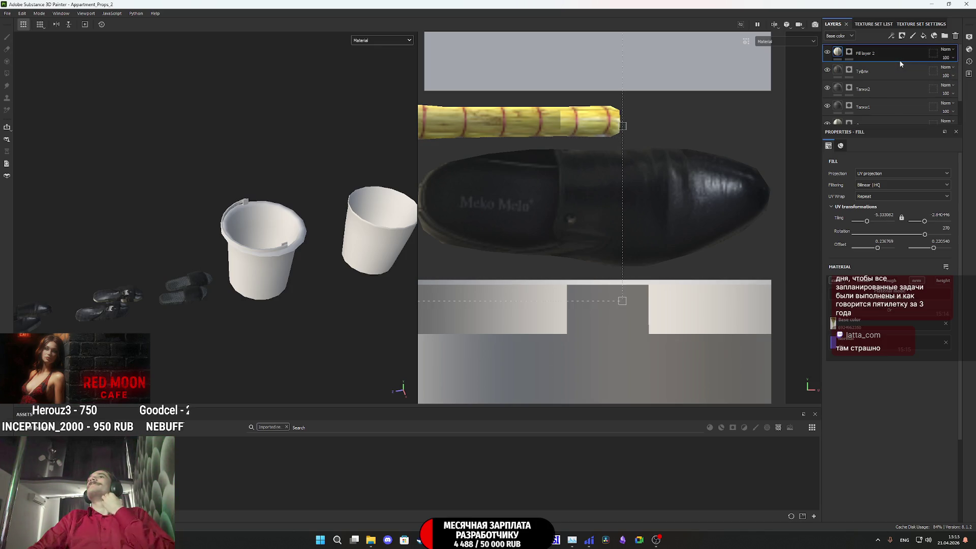
scroll(719, 137, down, 3)
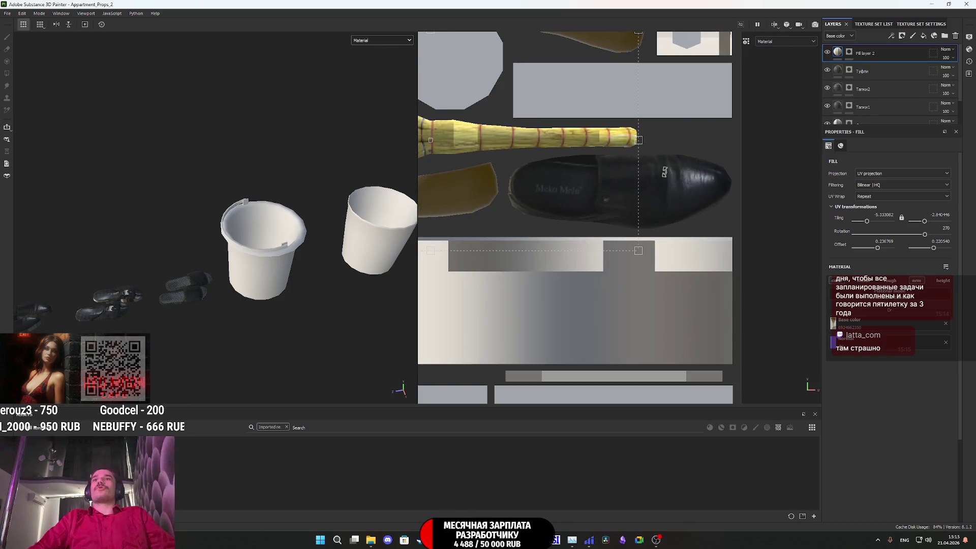
double_click(864, 52)
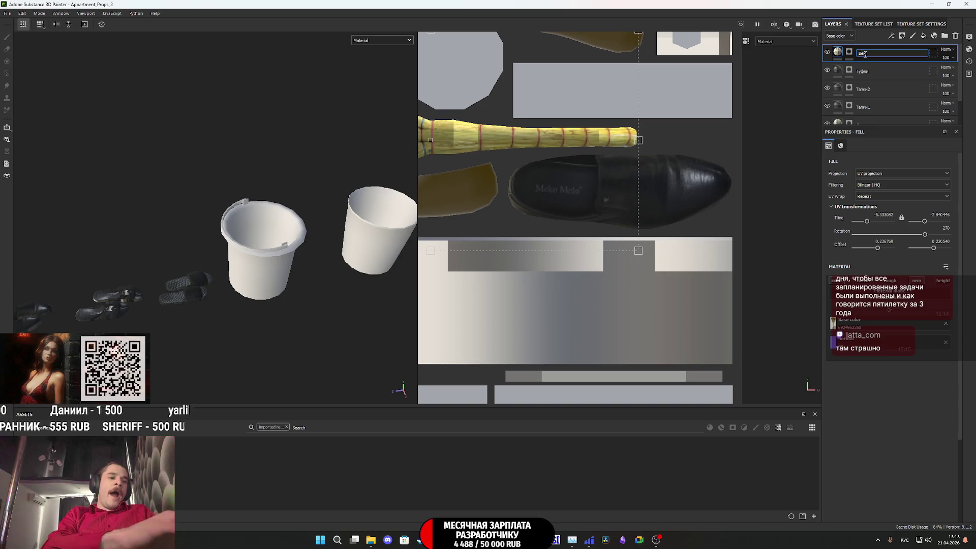
key(Return)
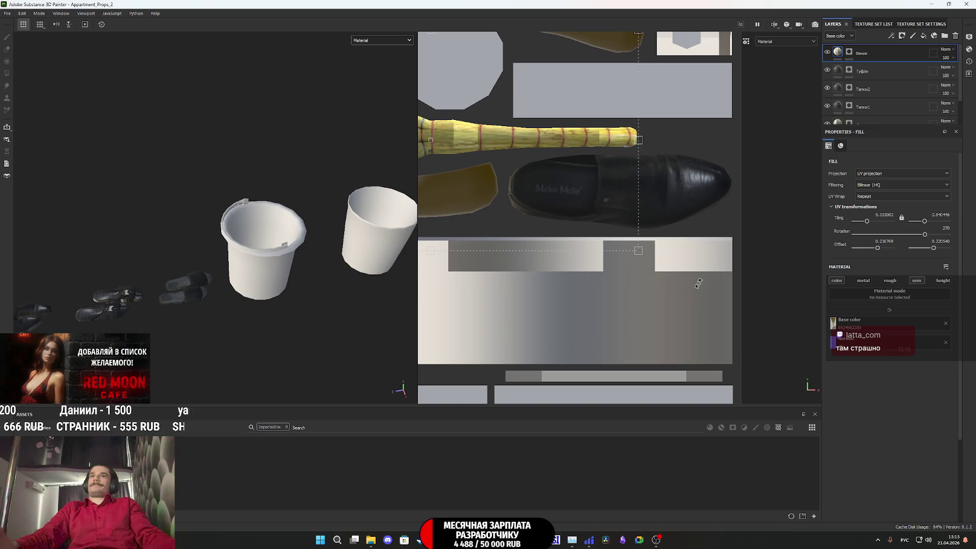
scroll(262, 302, up, 2)
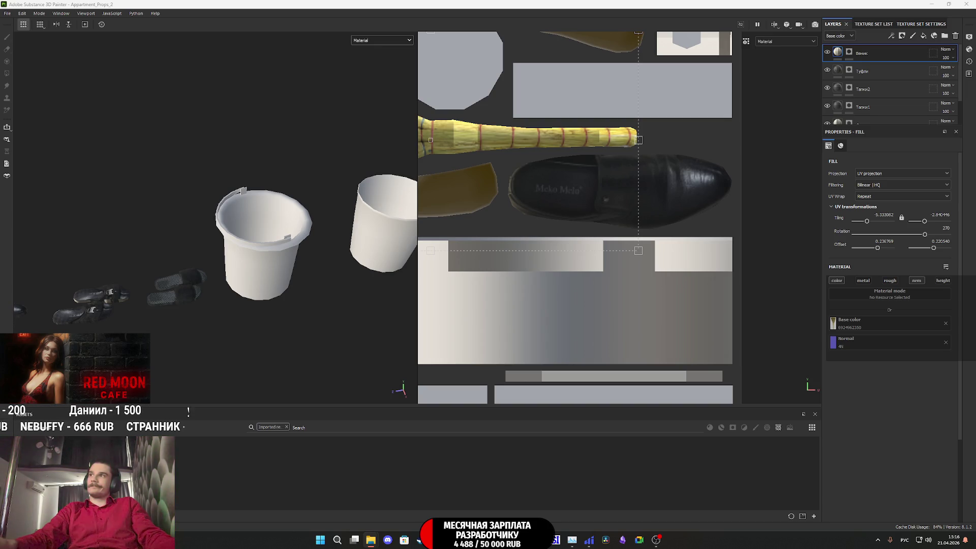
drag(779, 398, 581, 466)
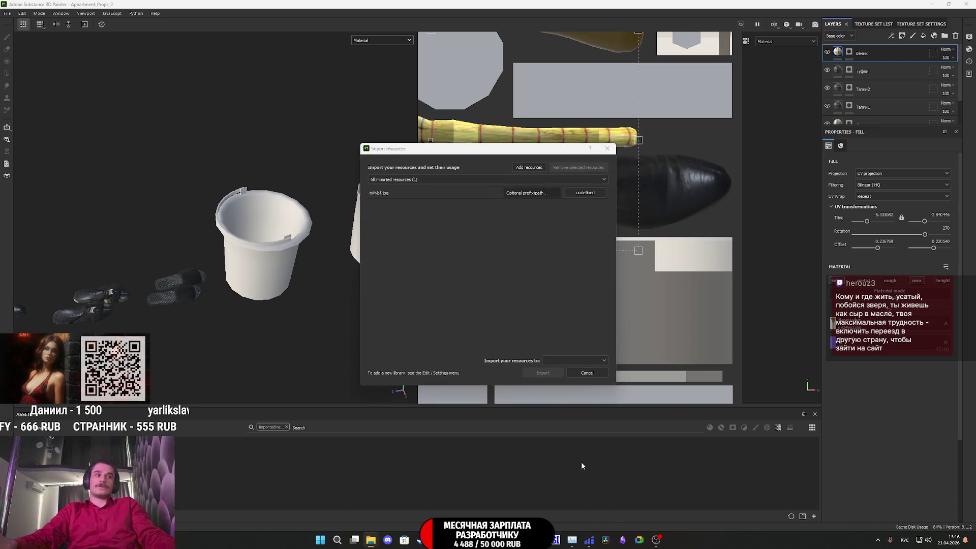
Step: Import mVvbf.jpg into the project as a texture and add a new fill layer on top
click(585, 192)
click(605, 202)
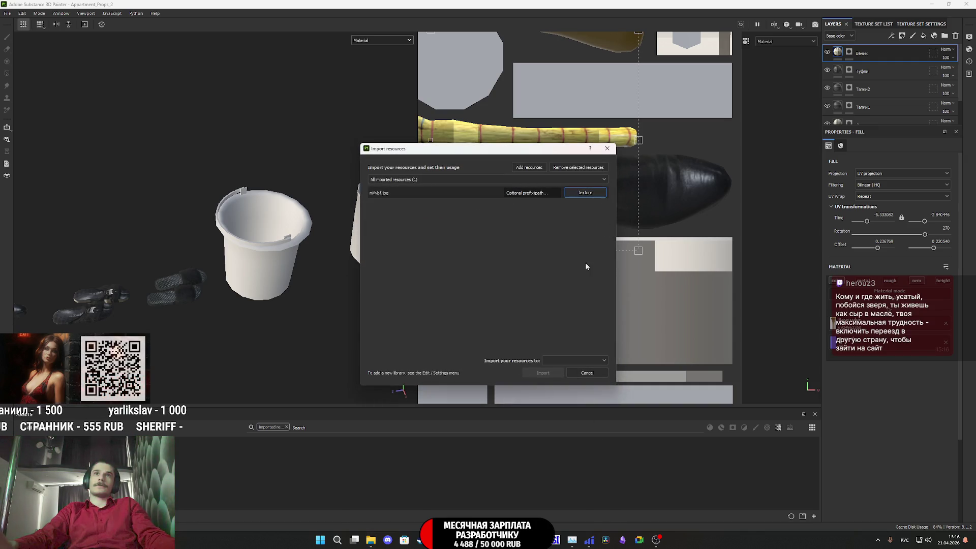
click(583, 360)
click(575, 380)
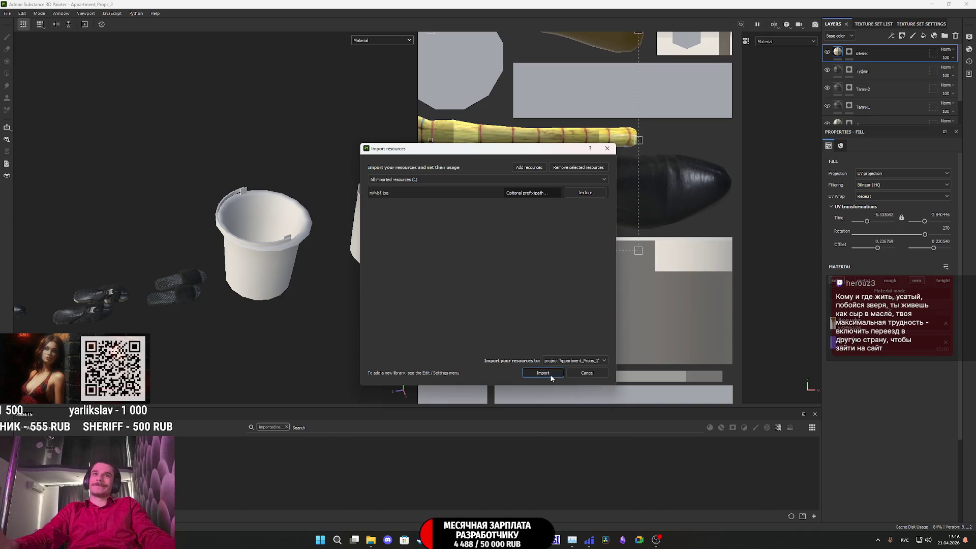
click(549, 374)
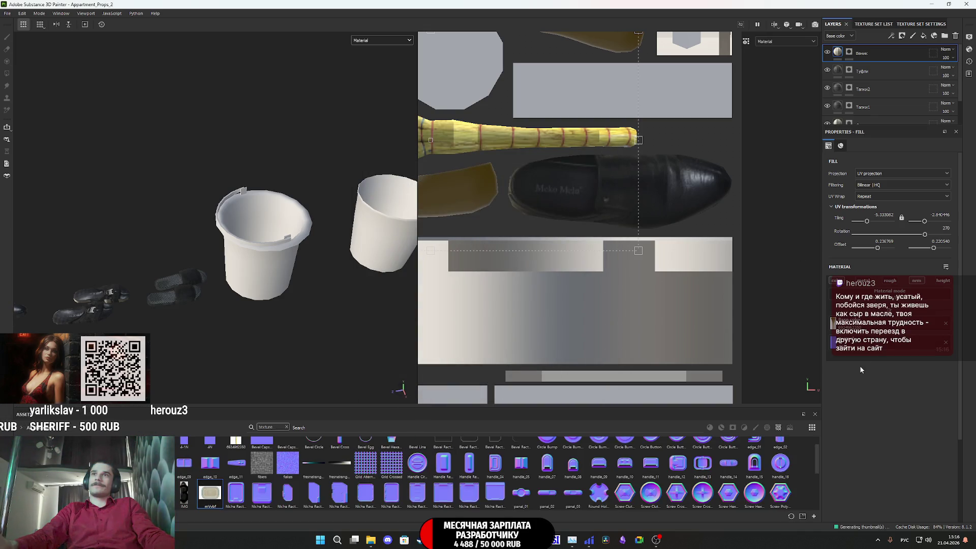
click(925, 36)
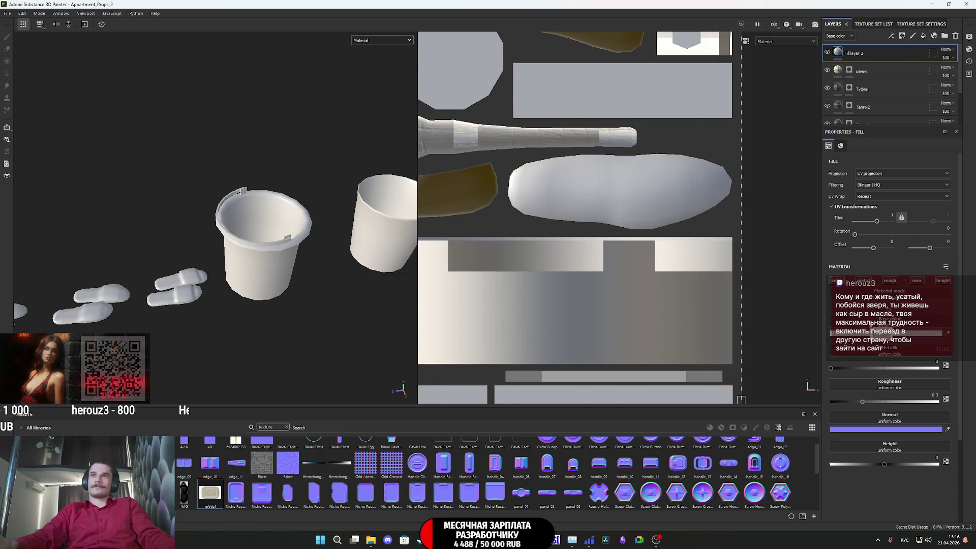
Step: Put the photo in Fill layer 2's colour, drop roughness, metallic and height, and add a black mask
click(890, 280)
click(864, 280)
click(945, 282)
right_click(844, 53)
click(884, 96)
key(4)
Step: Fill the mask by polygon so the photo stays off the narrow strip island
mouse_move(303, 220)
alt+mouse_down()
mouse_move(300, 335)
mouse_move(257, 289)
mouse_move(239, 221)
mouse_move(219, 205)
alt+mouse_up()
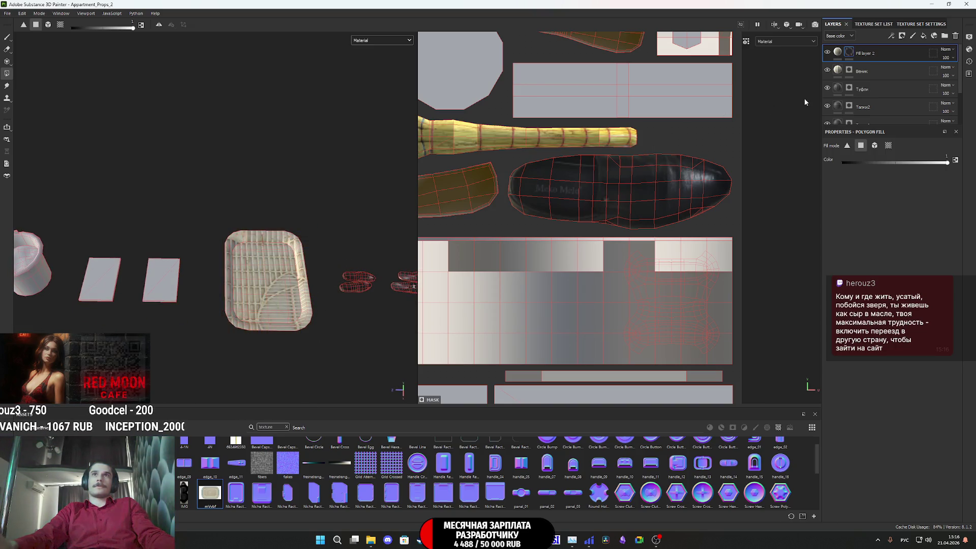
scroll(728, 294, down, 4)
scroll(728, 293, down, 3)
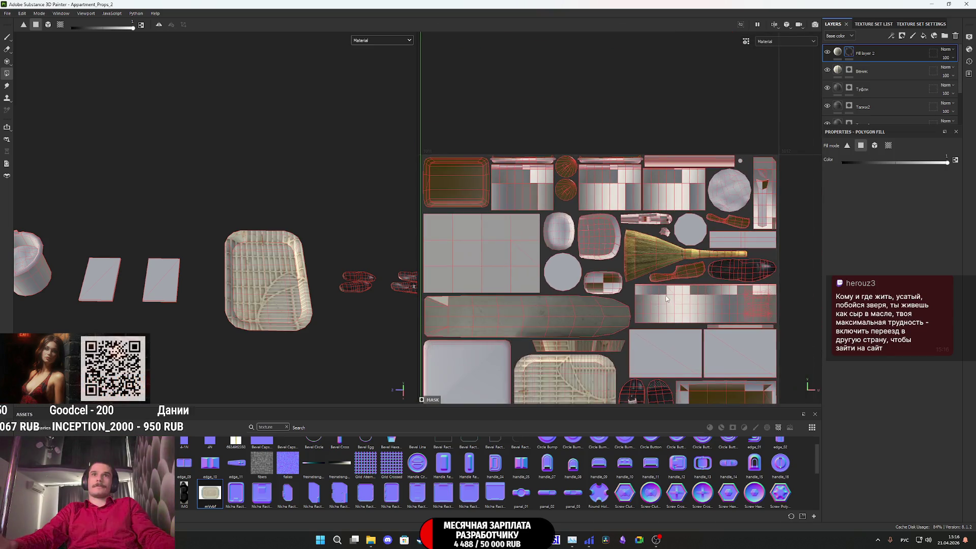
scroll(604, 271, up, 4)
scroll(636, 262, up, 2)
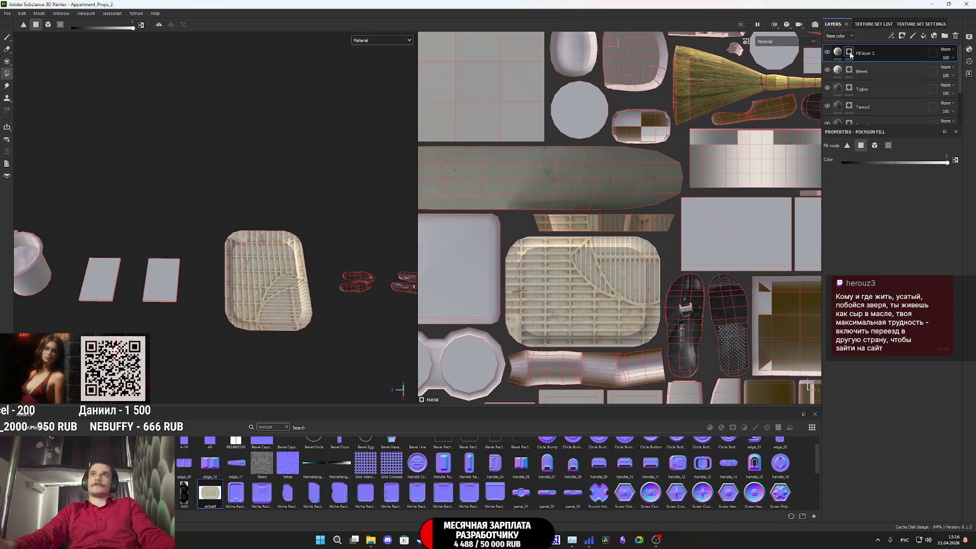
click(954, 161)
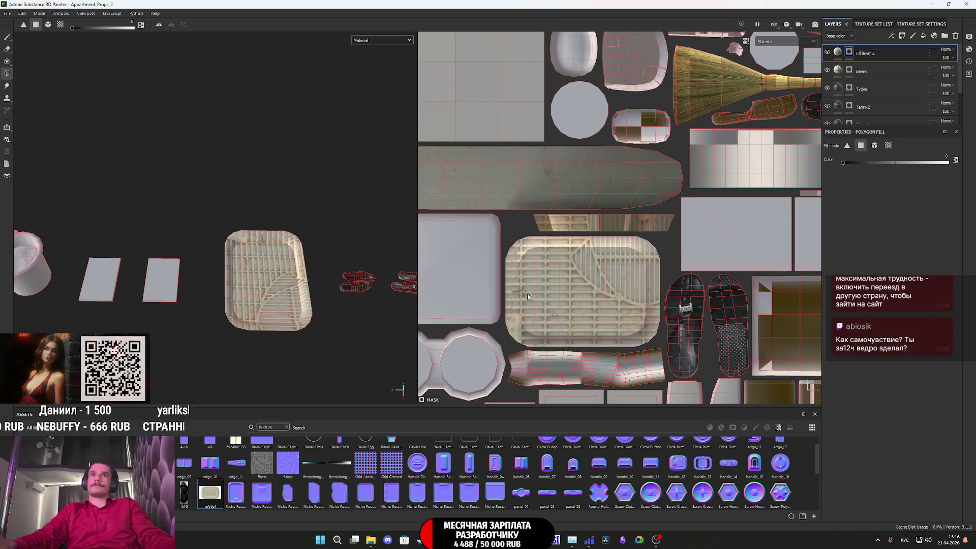
scroll(612, 230, up, 2)
drag(738, 225, 478, 213)
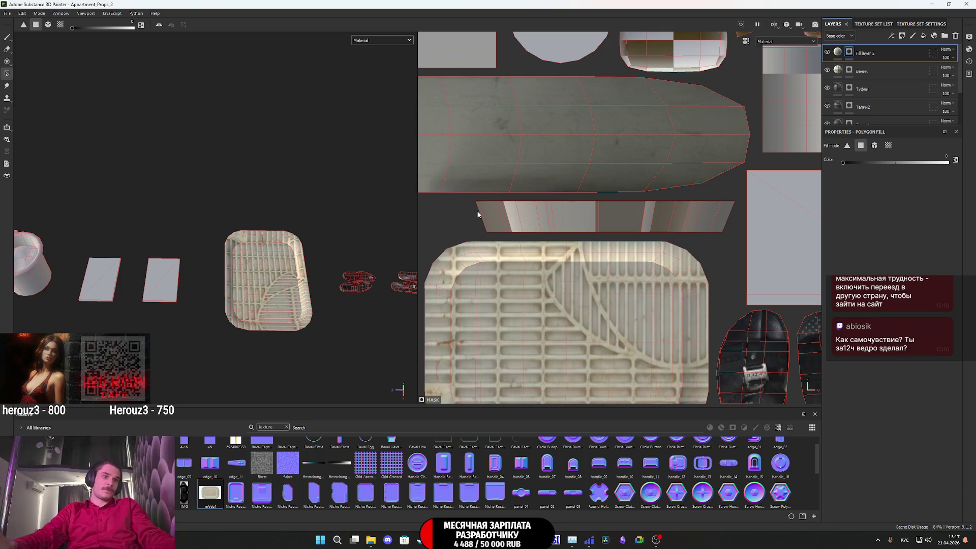
scroll(478, 214, up, 1)
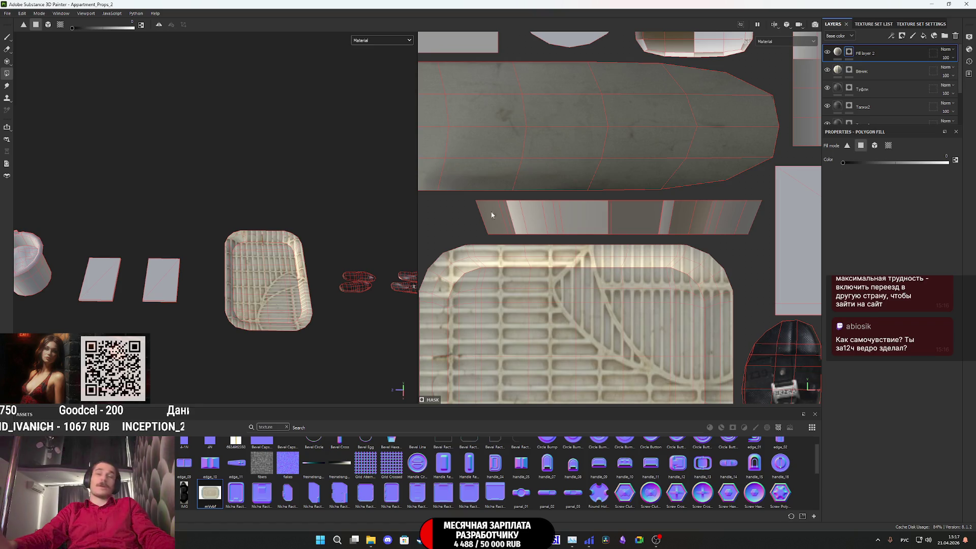
scroll(699, 219, down, 1)
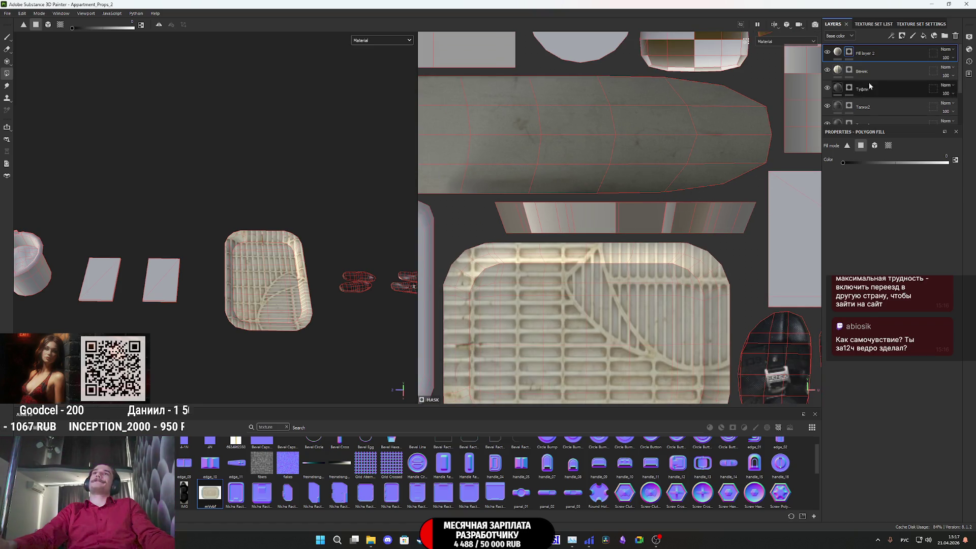
Step: Resize and move the mat texture's projection box in the 2D view to cover the tray's UV island
click(838, 51)
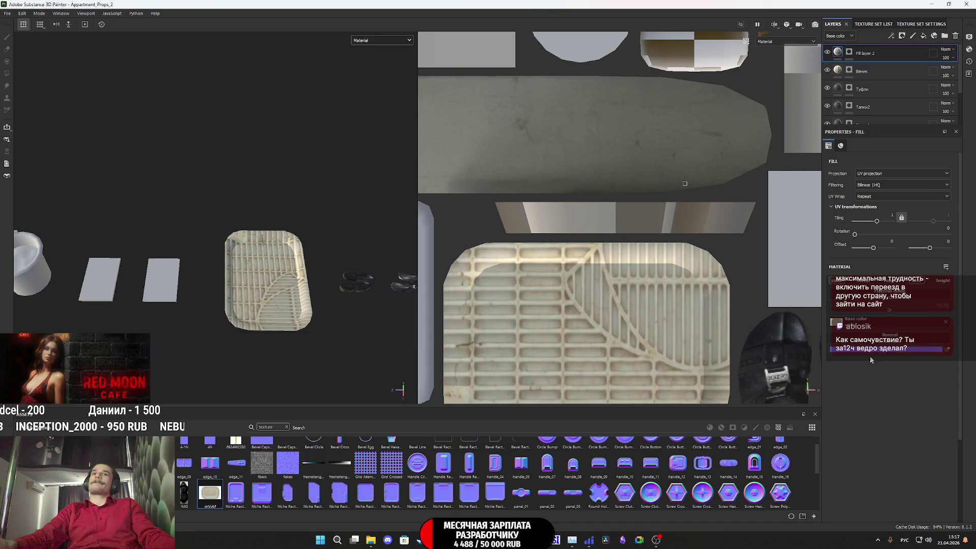
key(f)
mouse_move(788, 153)
mouse_down()
mouse_move(718, 278)
mouse_move(692, 287)
mouse_up()
scroll(668, 347, down, 2)
drag(589, 386, 630, 341)
scroll(632, 341, up, 4)
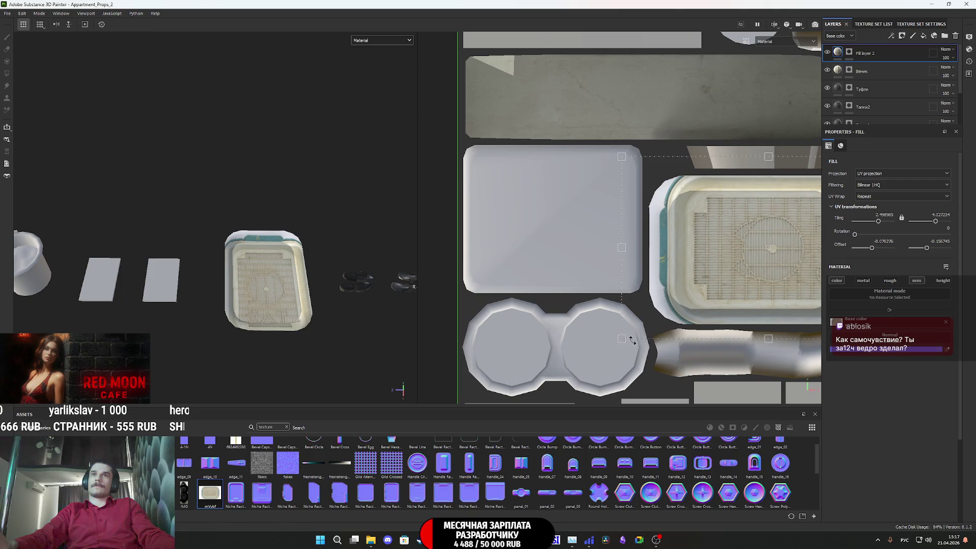
middle_drag(659, 308, 587, 336)
drag(553, 279, 540, 291)
drag(696, 370, 694, 366)
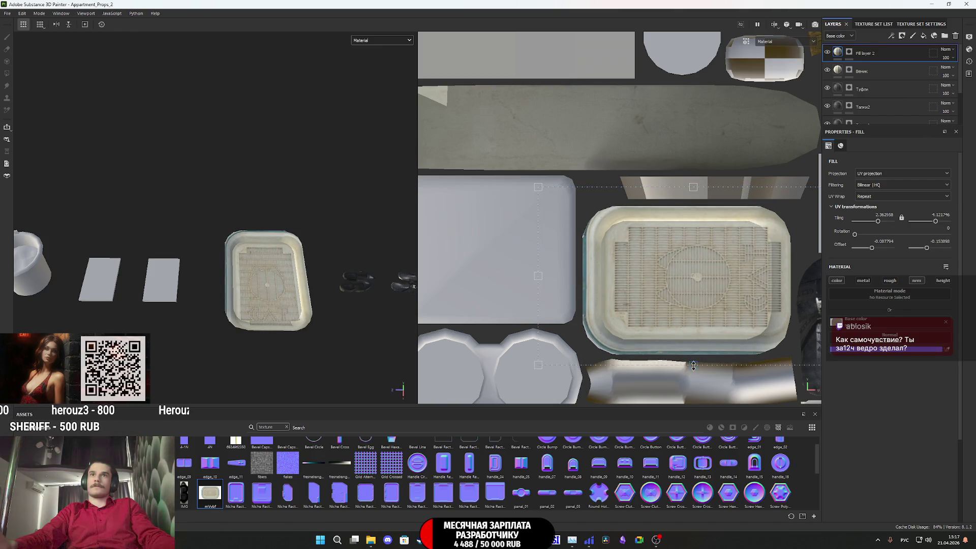
middle_drag(696, 288, 612, 249)
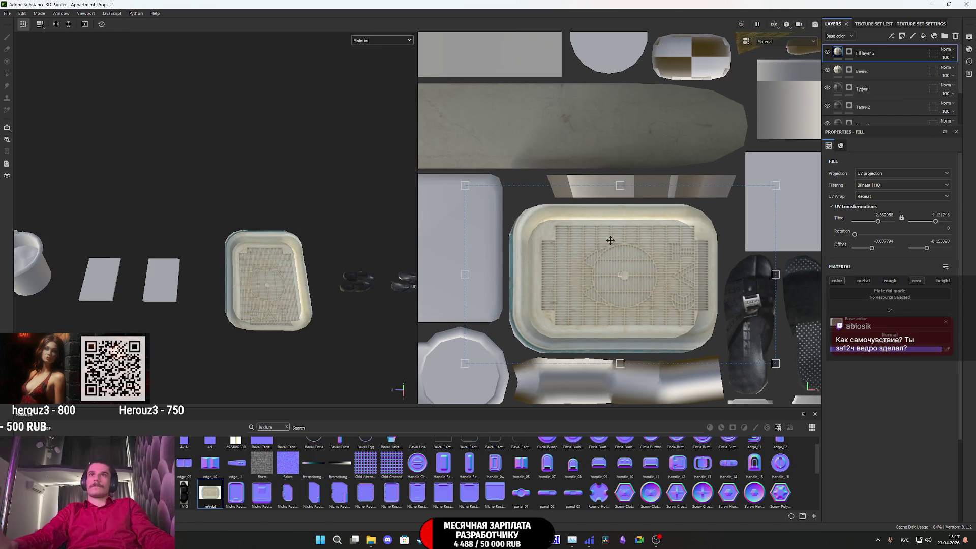
drag(618, 189, 621, 193)
drag(775, 293, 752, 287)
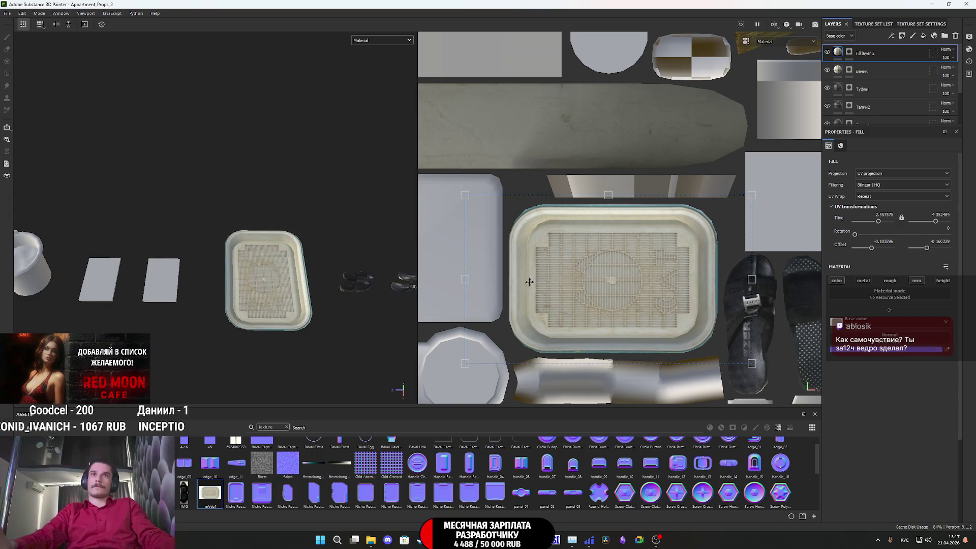
drag(462, 277, 464, 273)
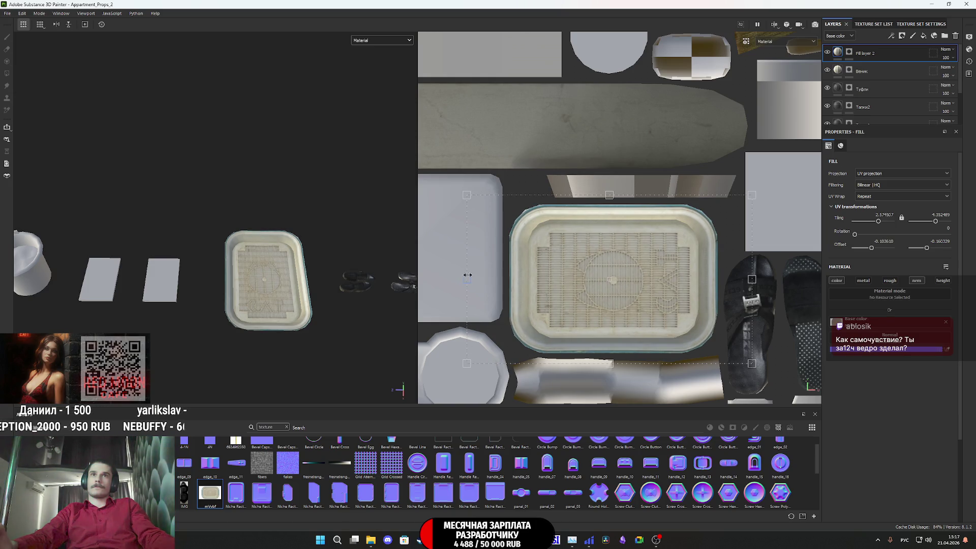
Step: Fine-tune the texture's edges to tiling near 2.37/-5.32, offset -0.18/-0.16, and check the tray in 3D
scroll(630, 346, up, 2)
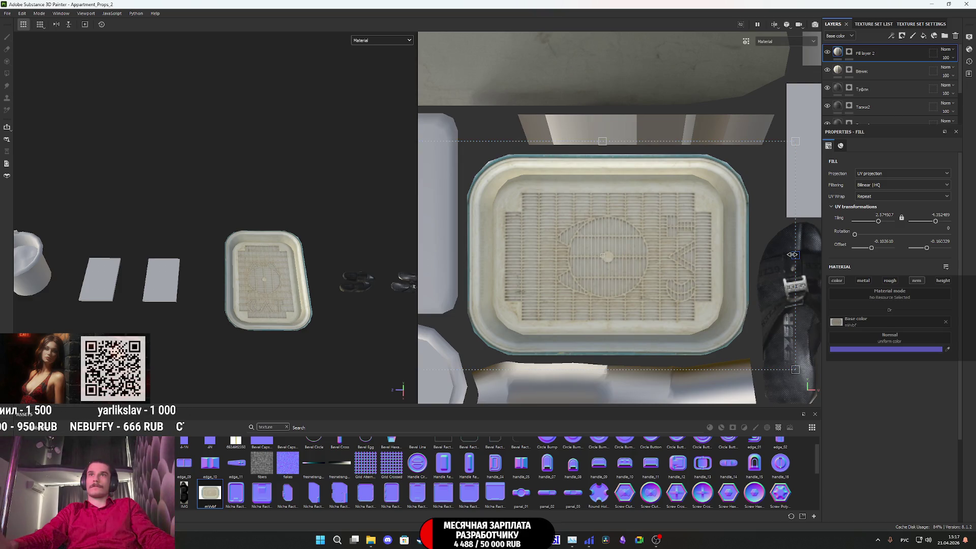
drag(796, 255, 797, 254)
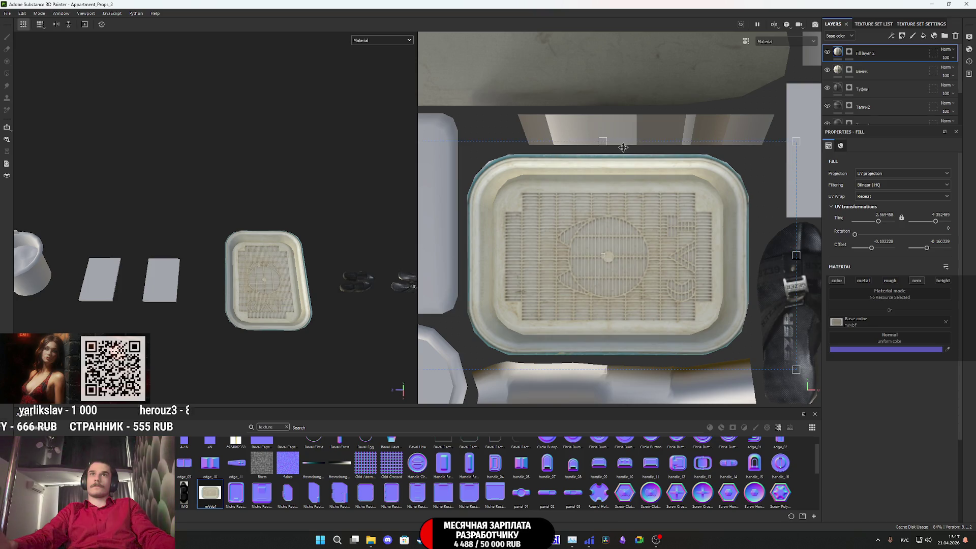
drag(603, 141, 605, 140)
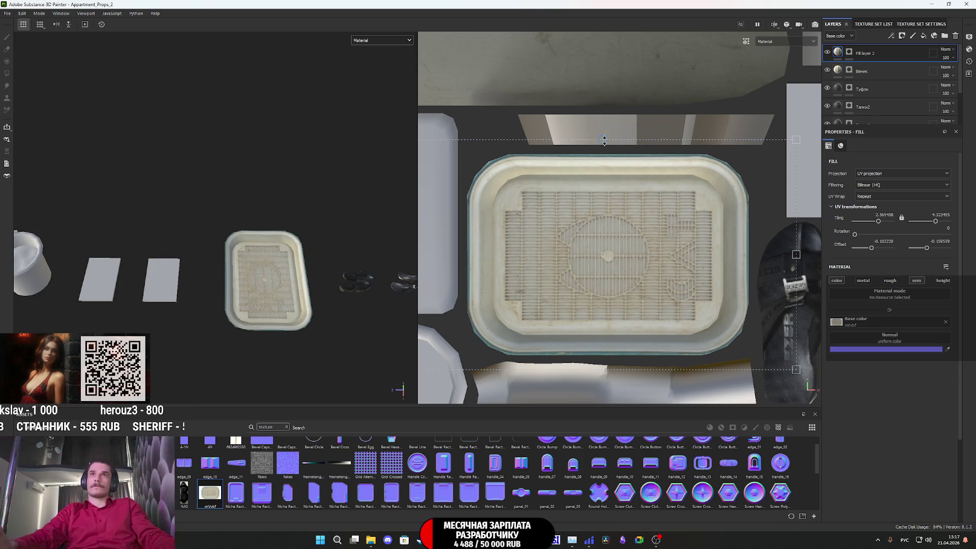
drag(603, 370, 604, 370)
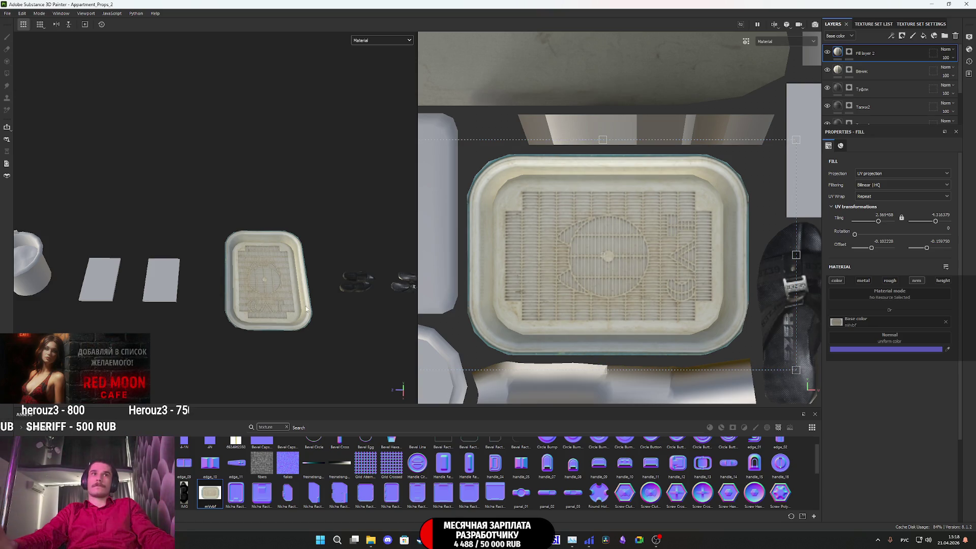
scroll(288, 307, up, 5)
alt+drag(288, 307, 302, 328)
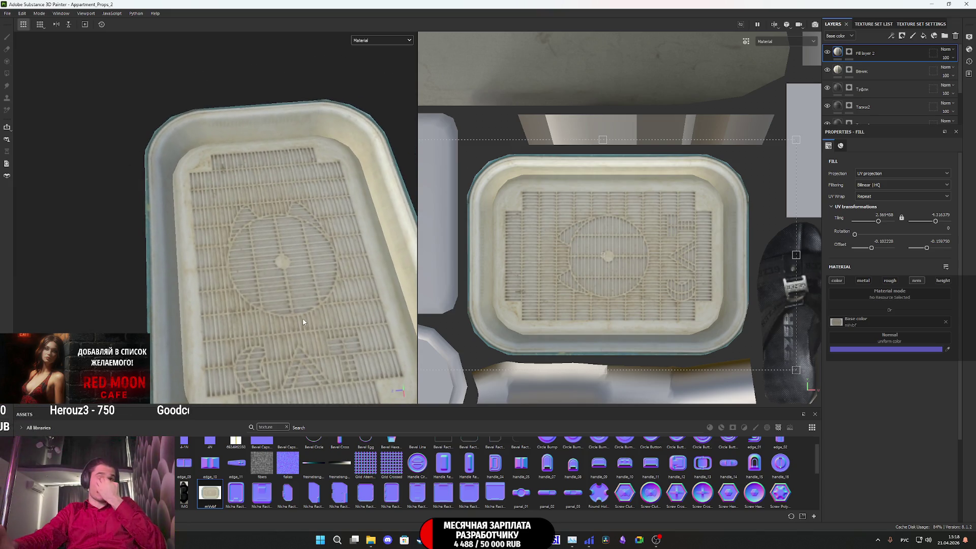
scroll(303, 317, down, 3)
scroll(305, 322, down, 3)
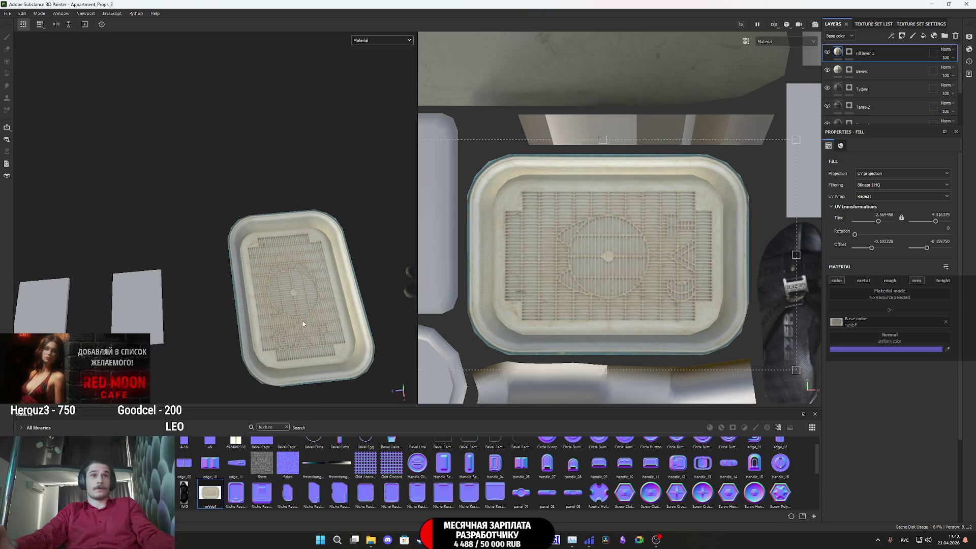
mouse_move(310, 330)
alt+mouse_down()
mouse_move(318, 231)
mouse_move(285, 220)
mouse_move(302, 298)
mouse_move(249, 287)
alt+mouse_up()
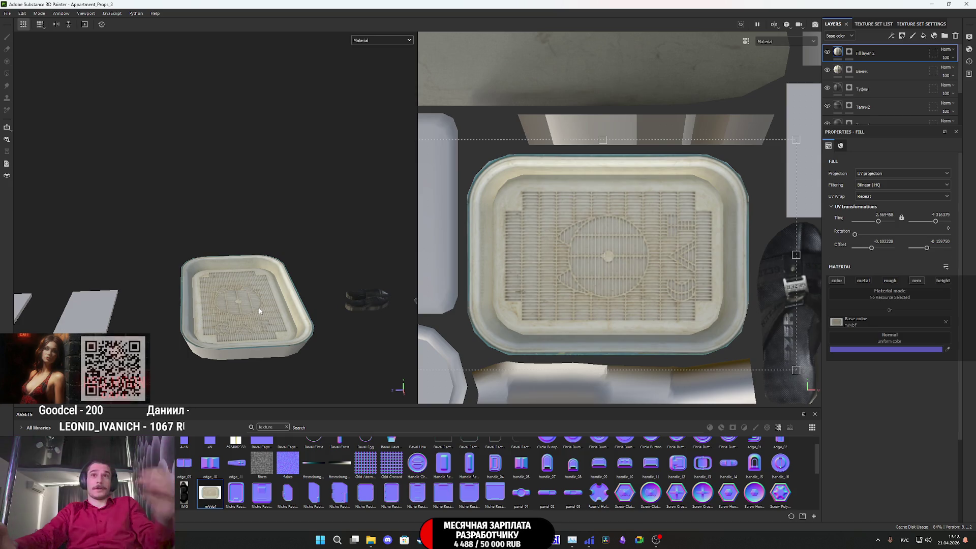
Step: Show the Base color channel in the views and filter the assets to materials only
click(371, 41)
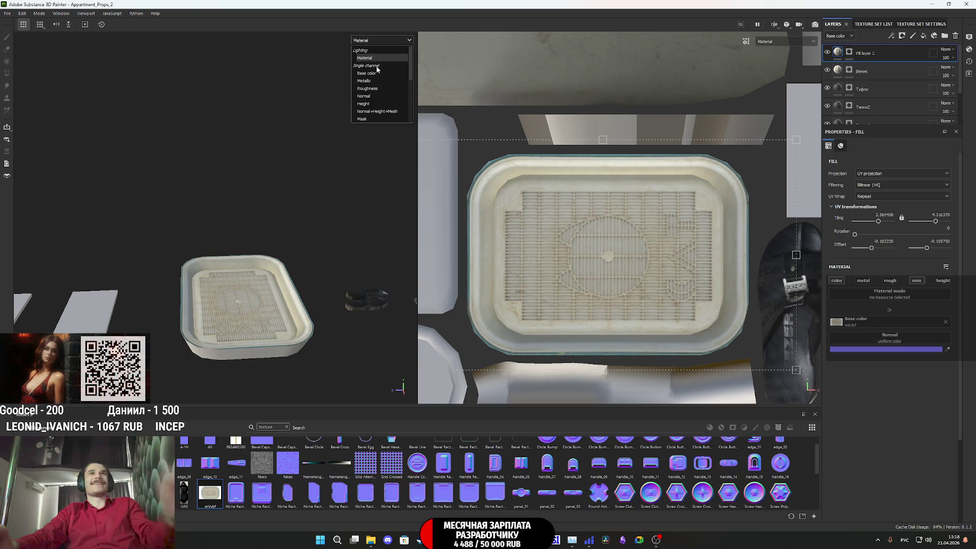
click(381, 78)
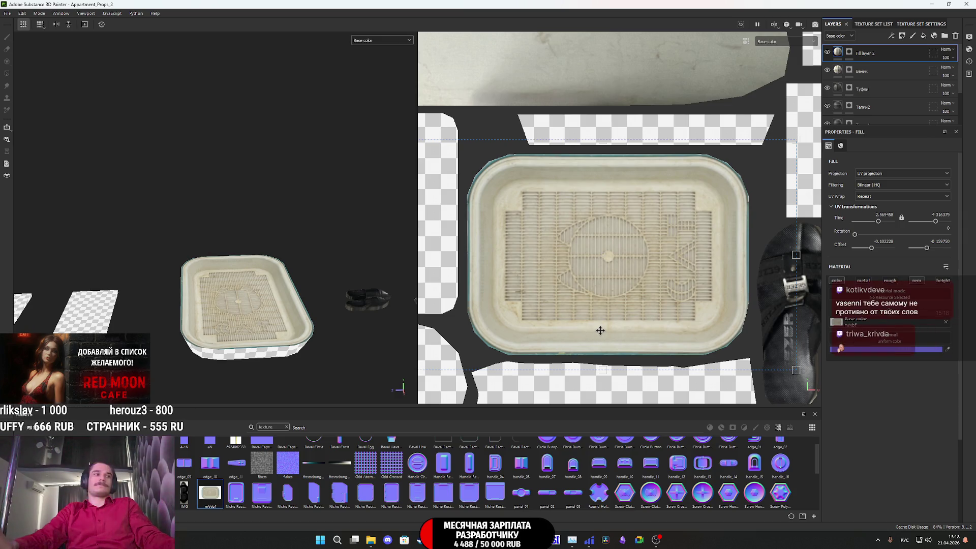
click(286, 428)
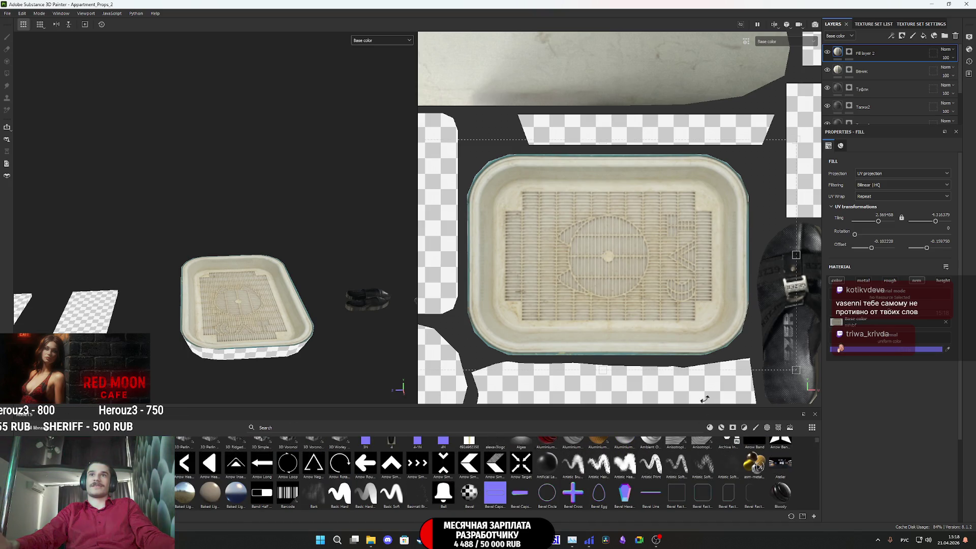
click(710, 428)
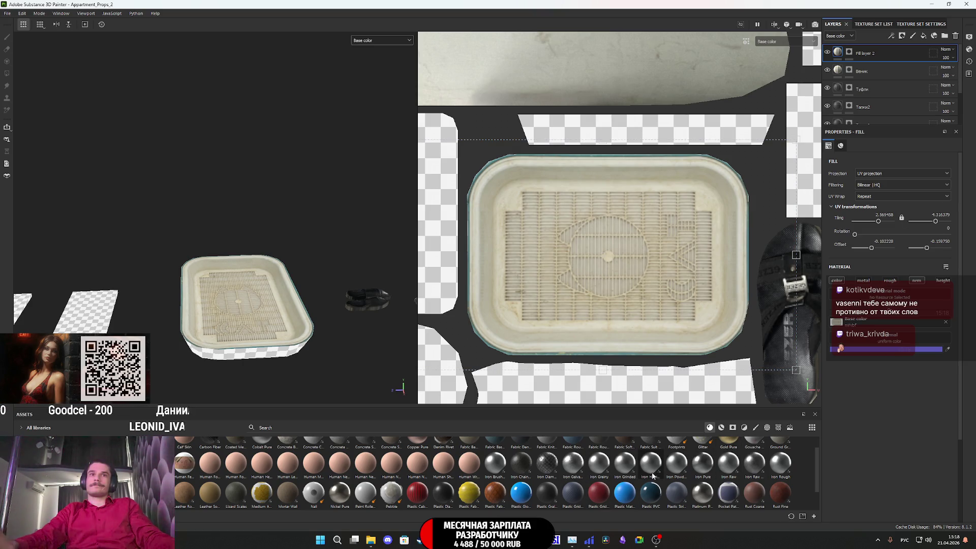
Step: Apply the Steel Painted material as a new layer on top of the stack
mouse_move(691, 472)
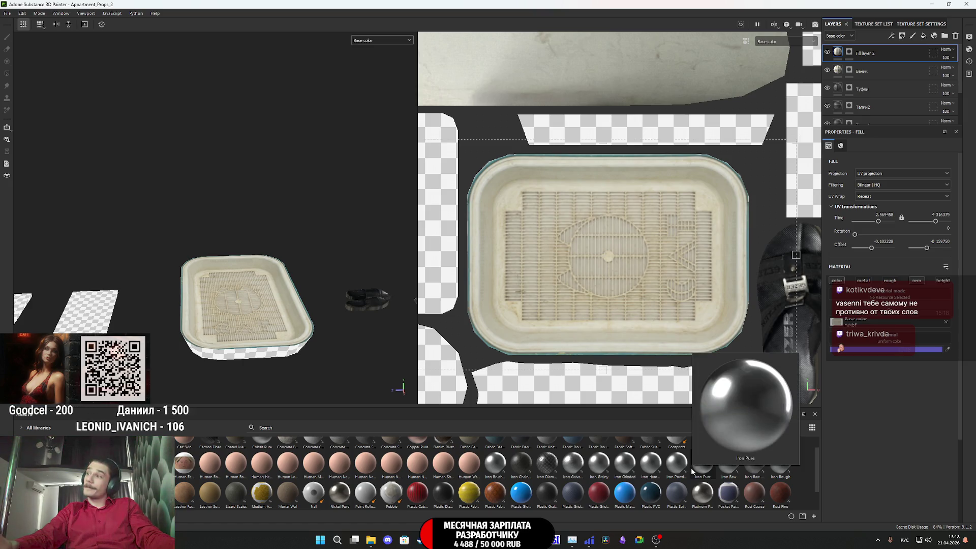
scroll(676, 475, down, 1)
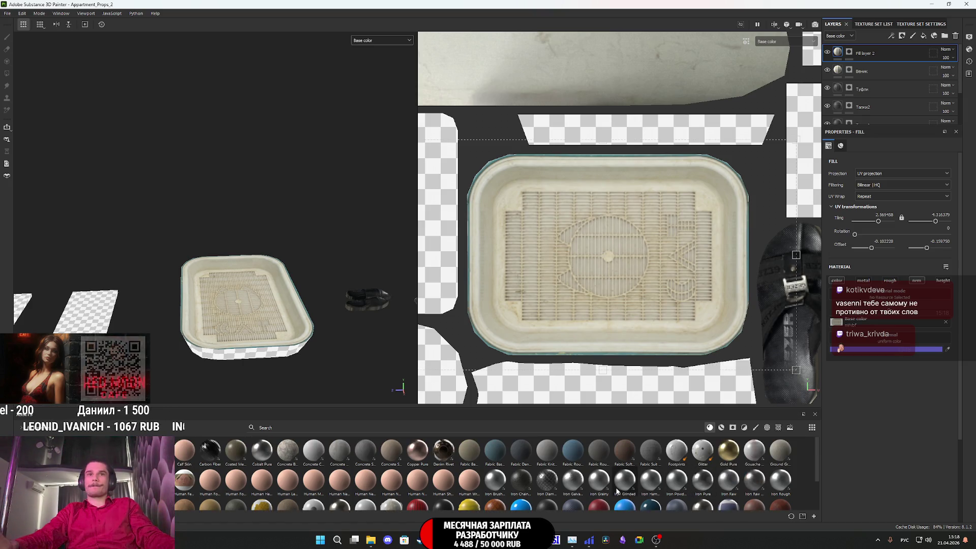
mouse_move(236, 493)
mouse_down()
mouse_move(810, 224)
mouse_move(872, 46)
mouse_up()
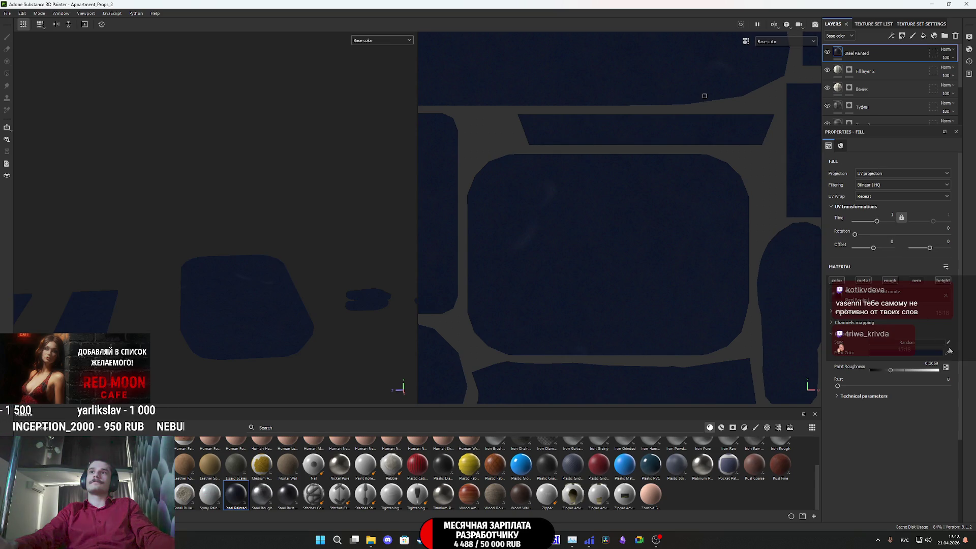
Step: Add a black mask to Steel Painted and polygon-fill the tray's outer side strip
right_click(840, 51)
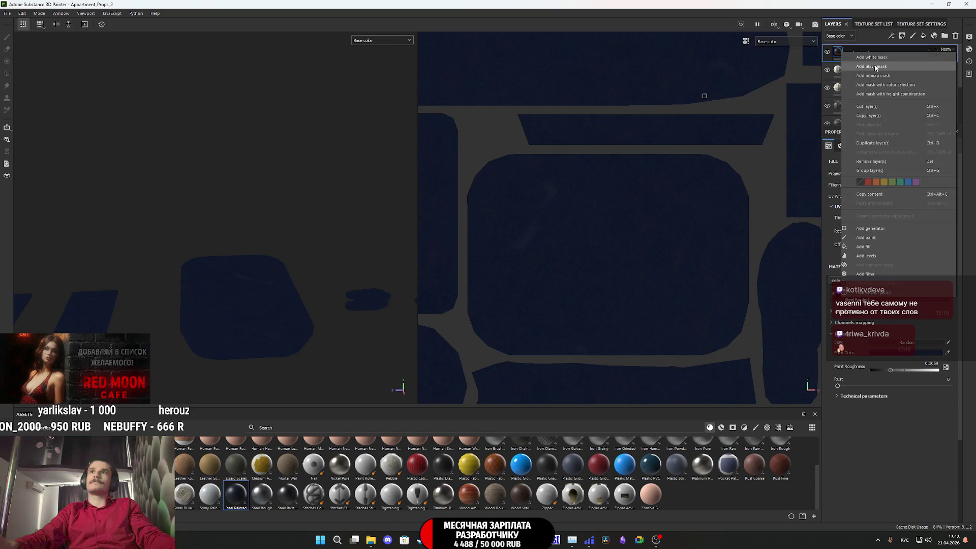
click(875, 69)
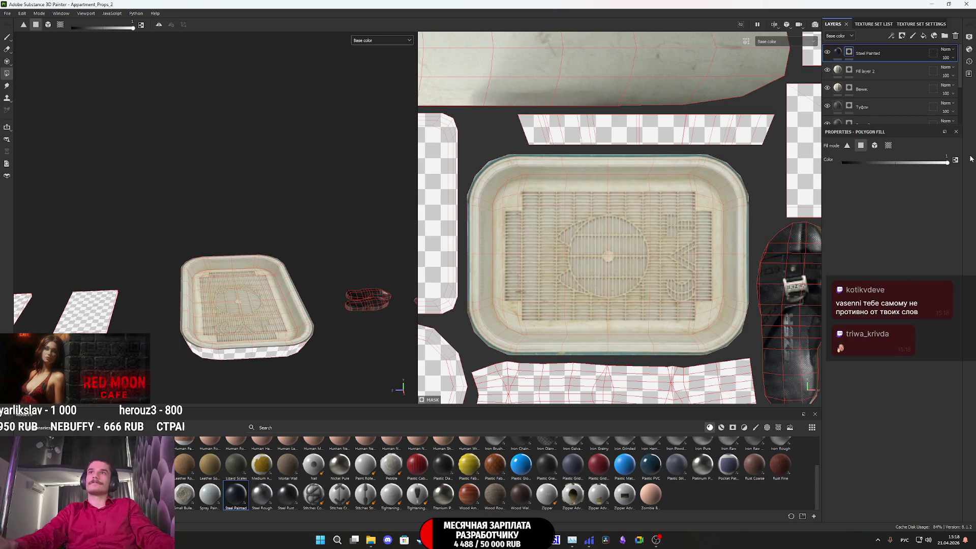
click(762, 136)
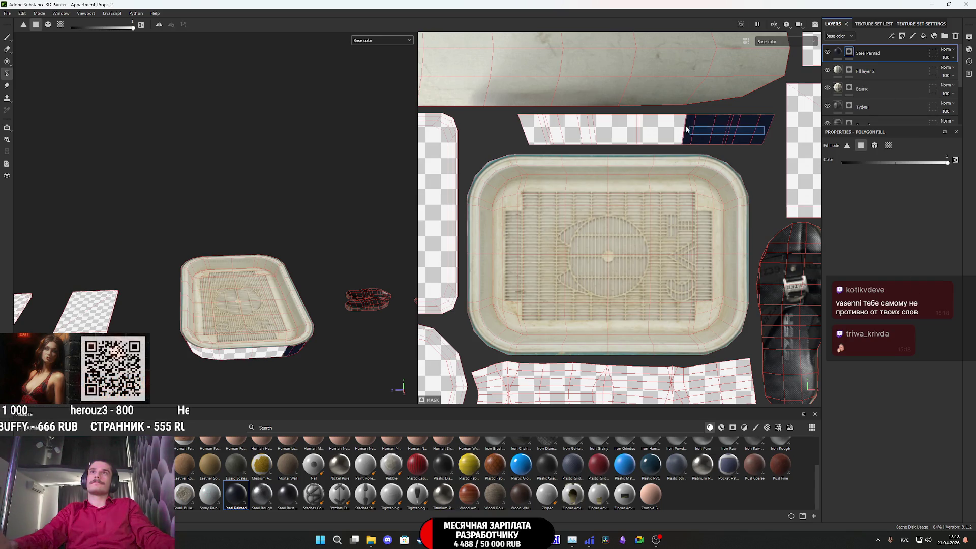
Step: Recolour the Steel Painted layer with the teal sampled from the tray rim
click(840, 53)
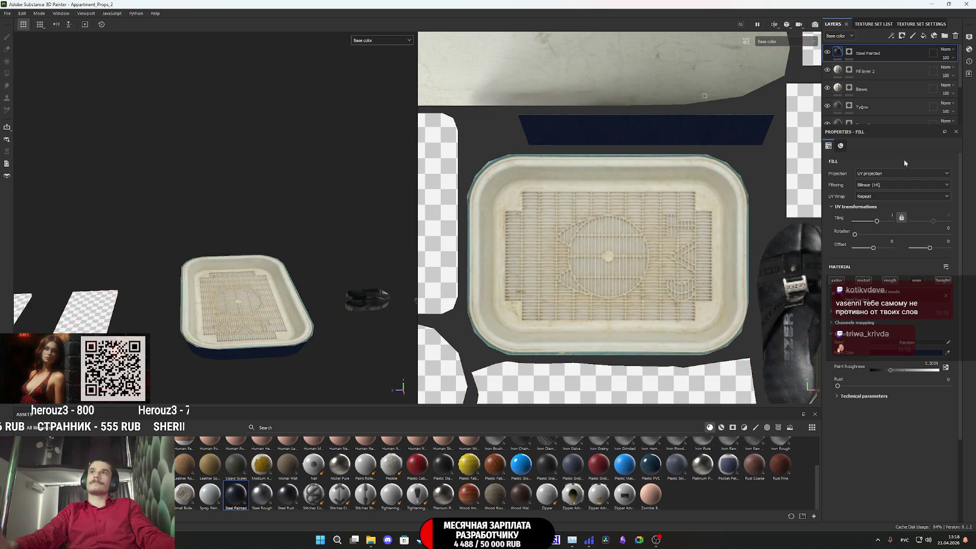
click(948, 352)
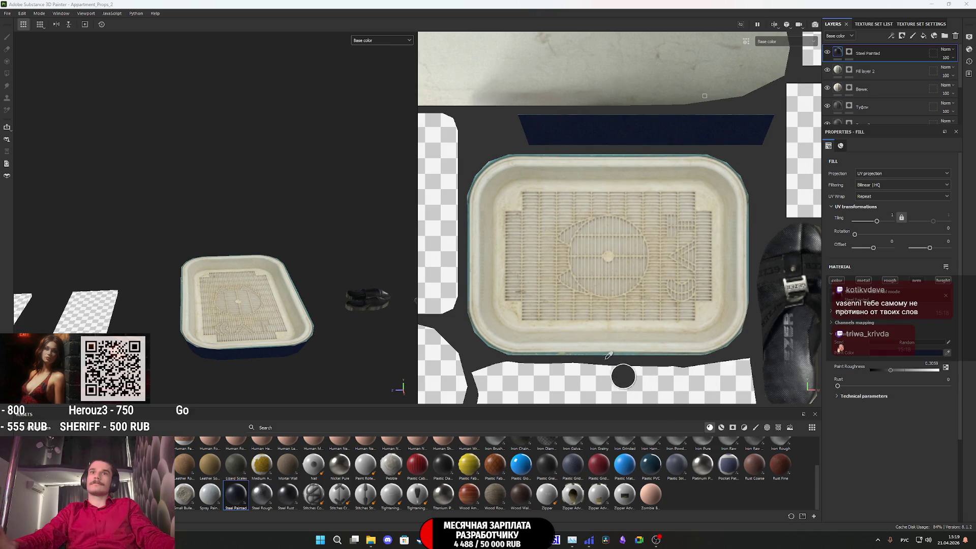
click(593, 350)
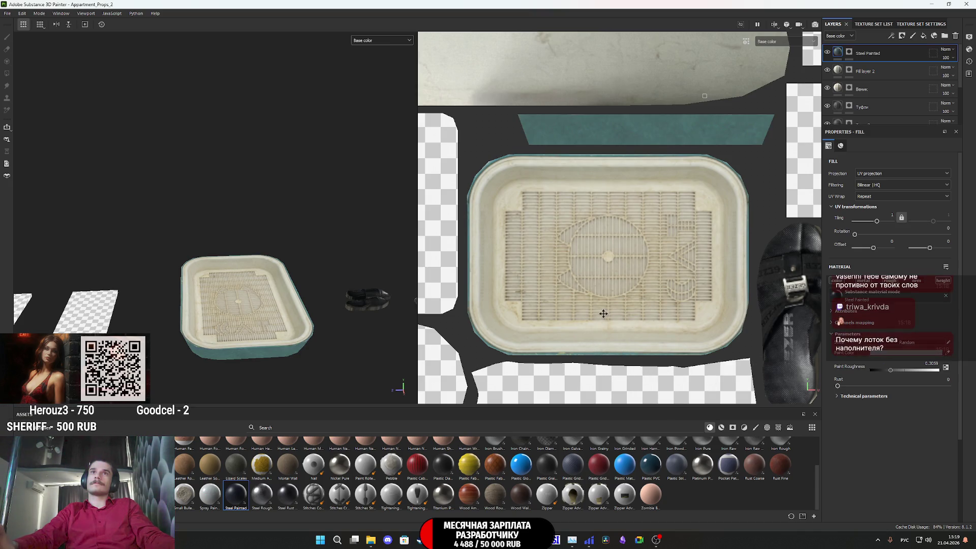
mouse_move(281, 350)
alt+mouse_down()
mouse_move(272, 272)
mouse_move(274, 305)
mouse_move(281, 277)
mouse_move(235, 310)
mouse_move(237, 319)
mouse_move(181, 285)
mouse_move(303, 346)
mouse_move(268, 321)
mouse_move(268, 347)
mouse_move(265, 288)
alt+mouse_up()
scroll(266, 288, up, 6)
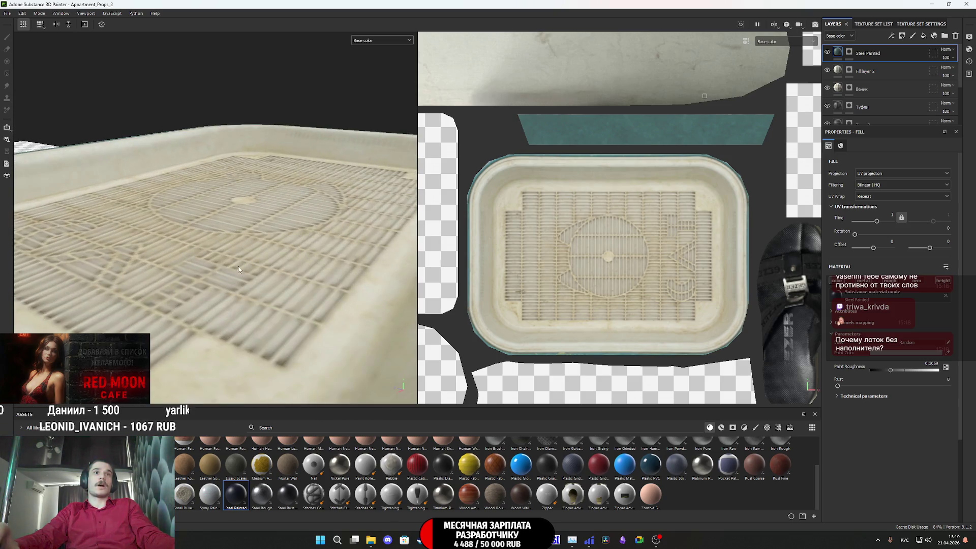
scroll(253, 273, down, 5)
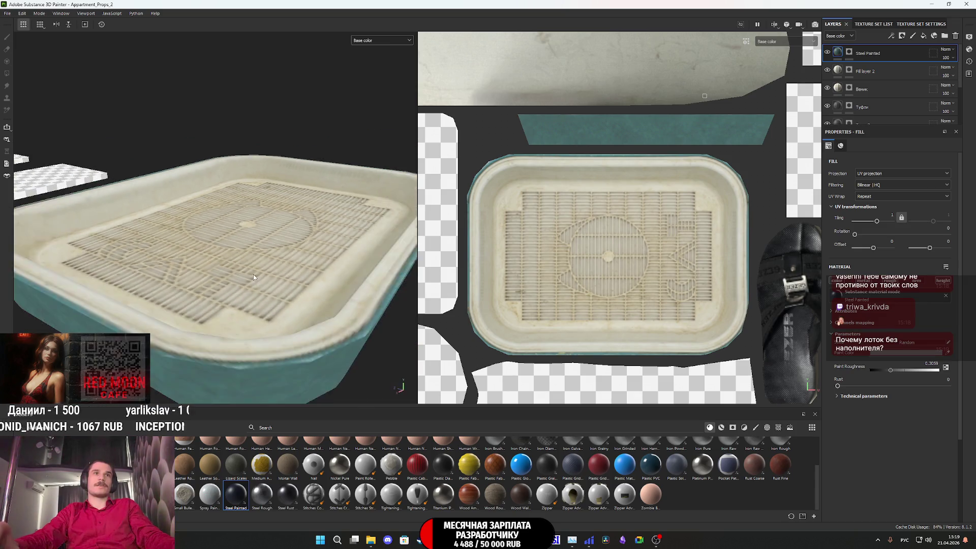
mouse_move(263, 247)
alt+mouse_down()
mouse_move(251, 342)
mouse_move(276, 309)
mouse_move(253, 304)
mouse_move(282, 270)
alt+mouse_up()
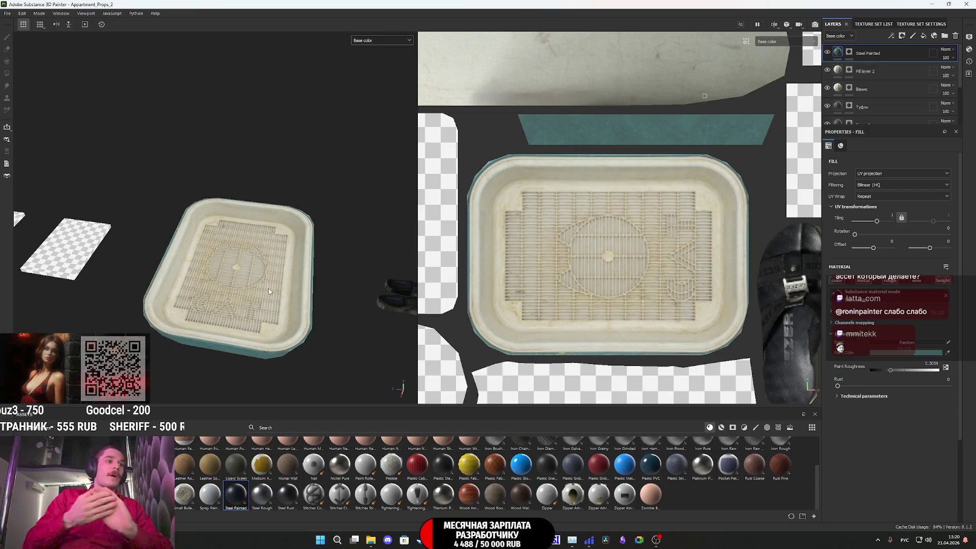
Step: Raise the Steel Painted Rust slider to about 0.14 for light wear
scroll(254, 283, down, 3)
scroll(255, 284, down, 3)
middle_drag(81, 267, 35, 264)
mouse_move(282, 286)
alt+mouse_down()
mouse_move(310, 277)
mouse_move(305, 305)
mouse_move(315, 310)
mouse_move(245, 285)
mouse_move(300, 274)
mouse_move(307, 244)
mouse_move(299, 224)
mouse_move(313, 220)
alt+mouse_up()
scroll(245, 285, up, 5)
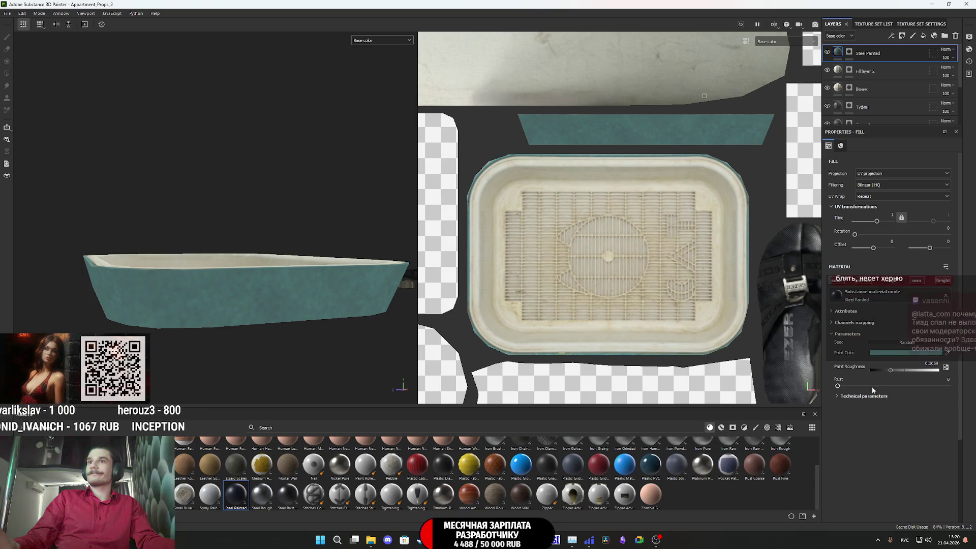
mouse_move(839, 386)
mouse_down()
mouse_move(877, 388)
mouse_move(855, 386)
mouse_up()
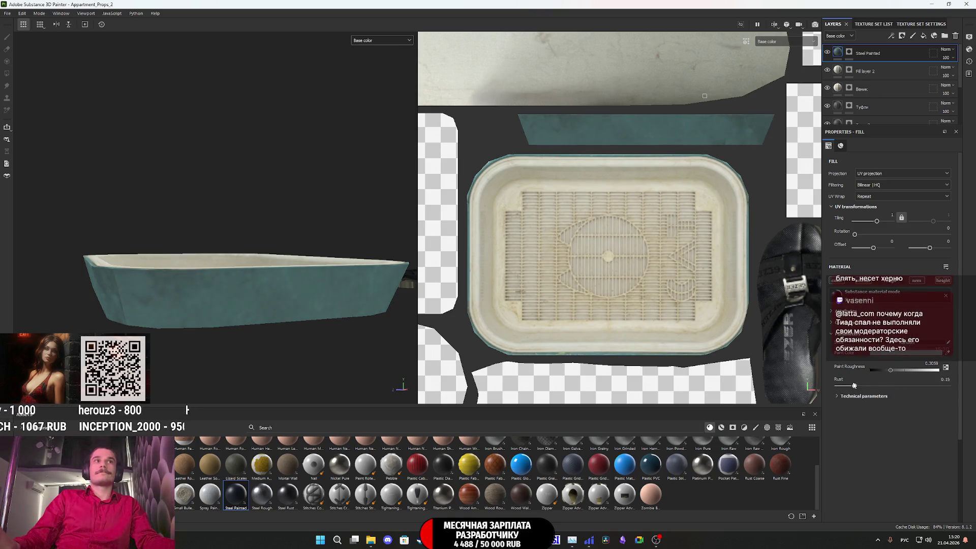
Step: Orbit the tub to inspect the worn teal sides, then show the Windows desktop
mouse_move(248, 300)
alt+mouse_down()
mouse_move(287, 285)
mouse_move(224, 303)
alt+mouse_up()
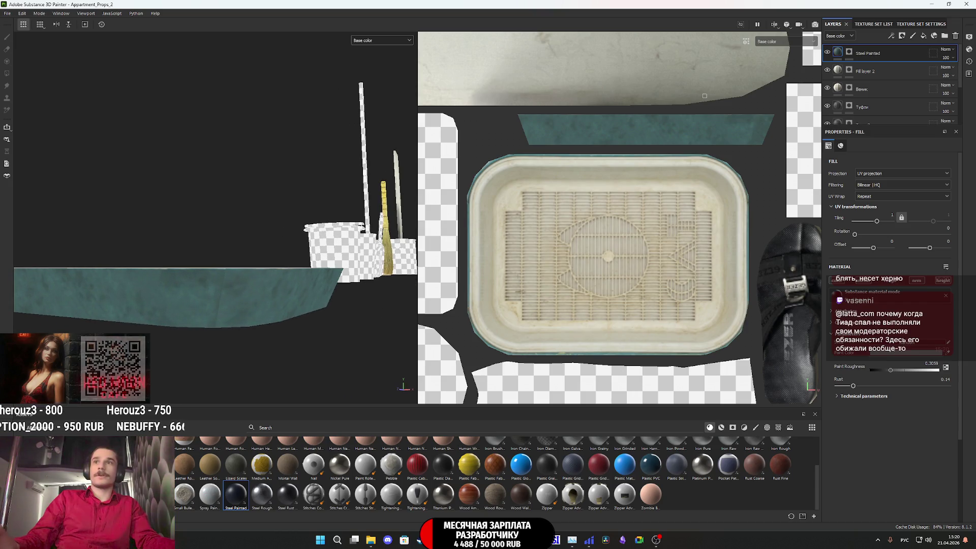
mouse_move(224, 303)
alt+mouse_down()
mouse_move(117, 324)
mouse_move(228, 315)
alt+mouse_up()
mouse_move(229, 316)
middle_down()
mouse_move(328, 318)
mouse_move(287, 315)
middle_up()
mouse_move(287, 315)
alt+mouse_down()
mouse_move(165, 305)
mouse_move(214, 352)
mouse_move(244, 326)
mouse_move(276, 344)
alt+mouse_up()
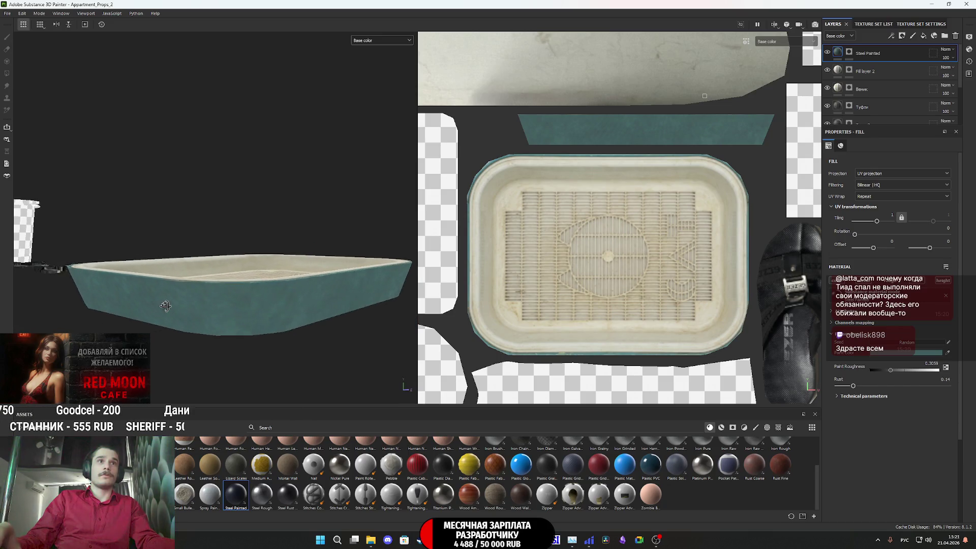
middle_drag(276, 343, 256, 278)
mouse_move(256, 278)
alt+mouse_down()
mouse_move(239, 305)
mouse_move(224, 285)
mouse_move(305, 305)
alt+mouse_up()
scroll(224, 285, up, 3)
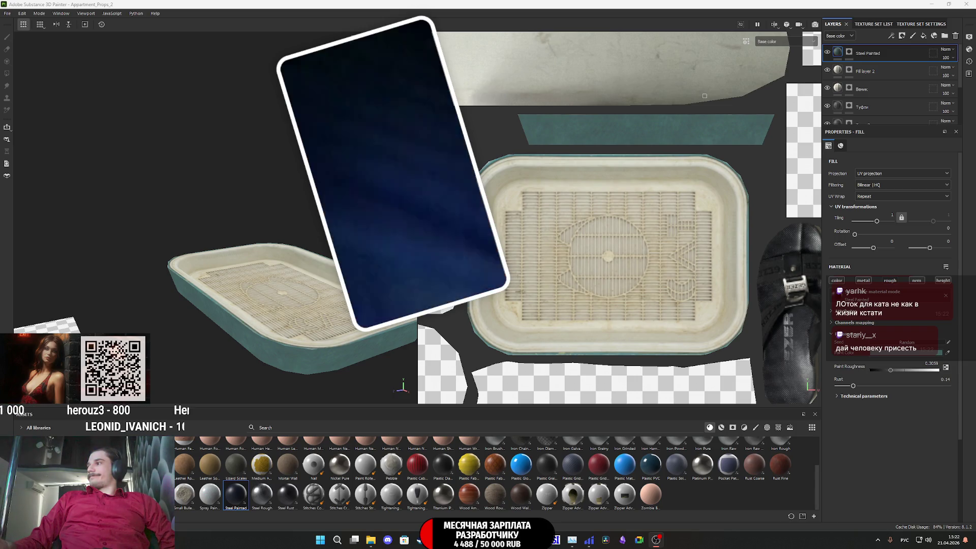
key(super+d)
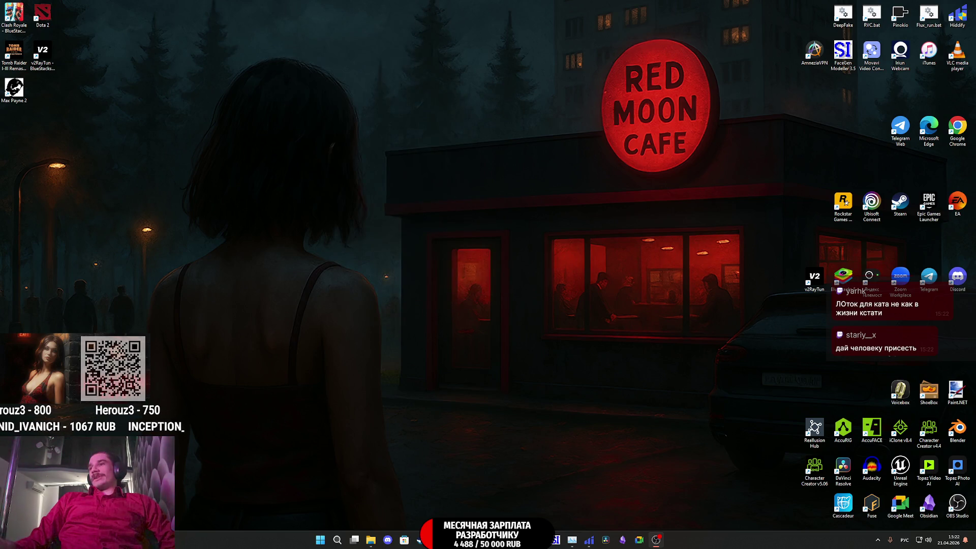
Step: Return to Substance 3D Painter from the desktop and create a new layer folder
key(super+d)
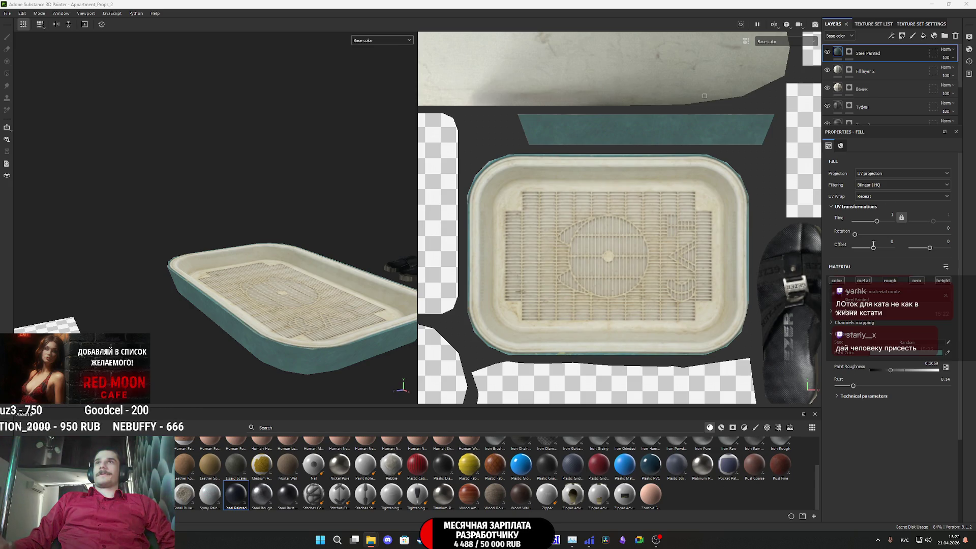
click(943, 37)
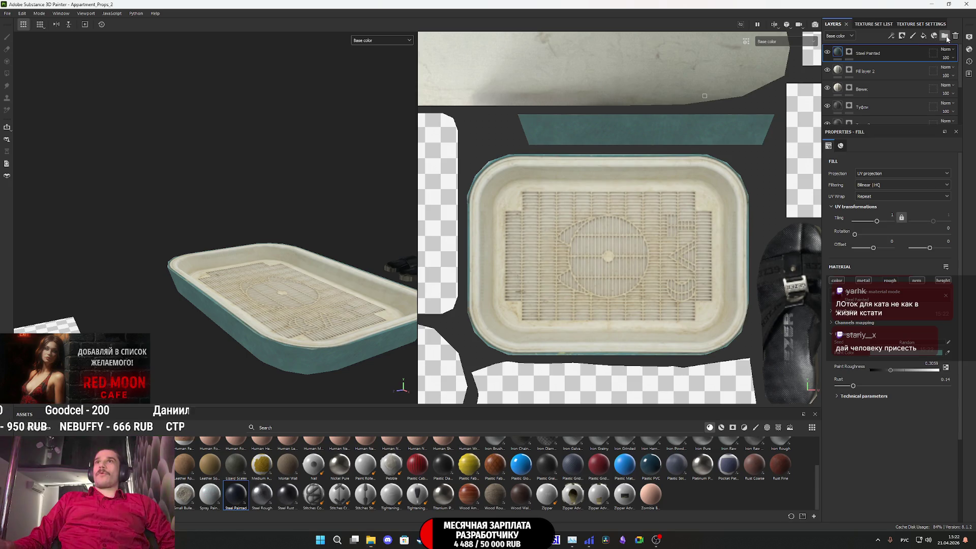
Step: Move Steel Painted and Fill layer 2 into the folder and rename it Латток
shift+click(892, 90)
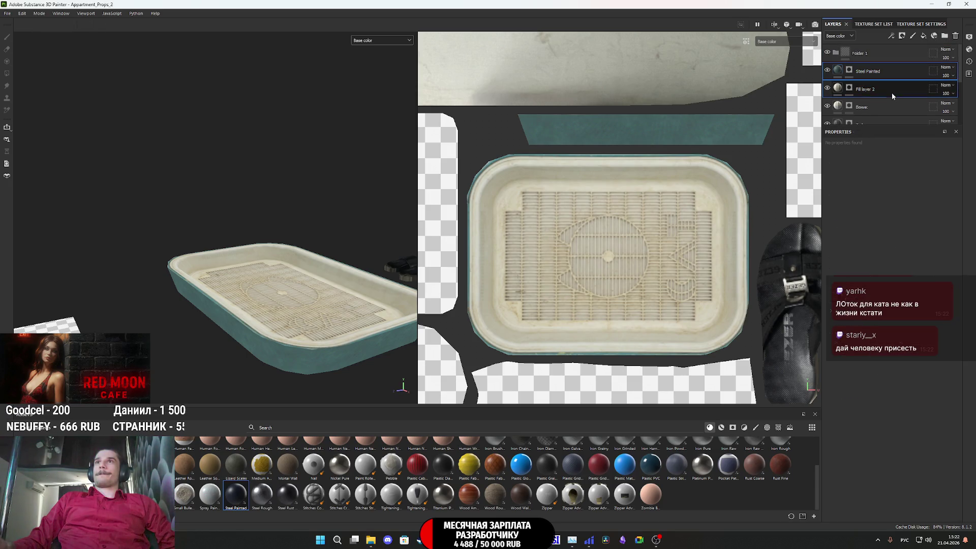
drag(895, 72, 858, 56)
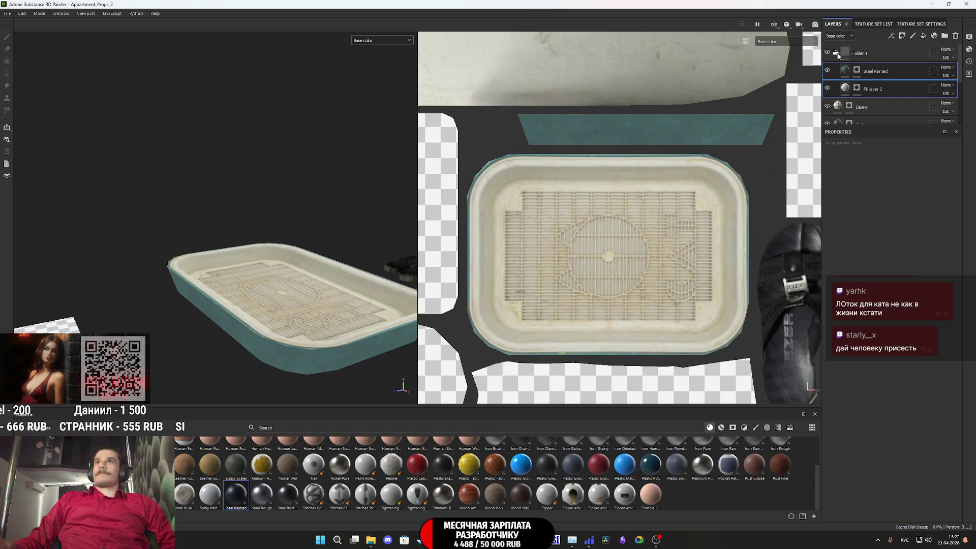
click(835, 52)
double_click(859, 52)
text(Лоток)
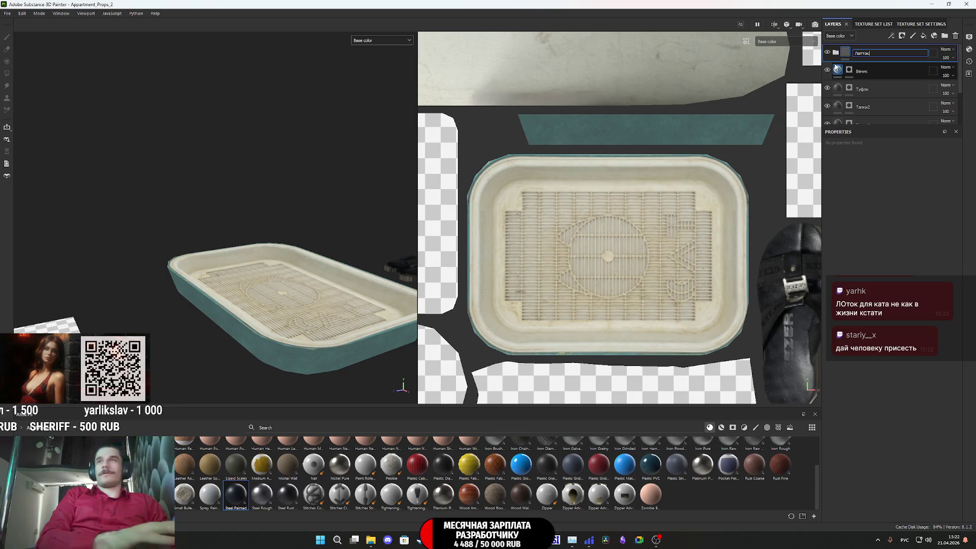
key(Return)
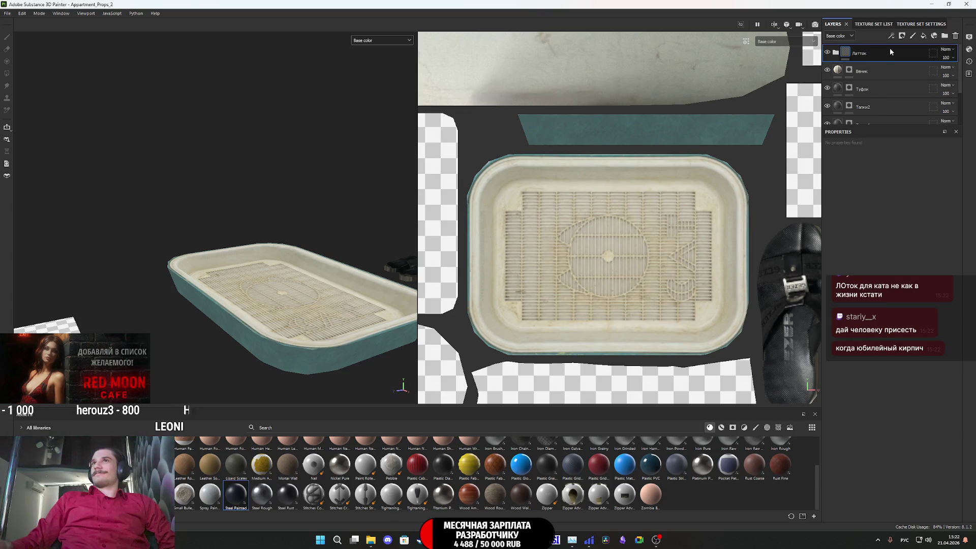
Step: Add a new fill layer and import the red PNG into the project as a texture
click(923, 36)
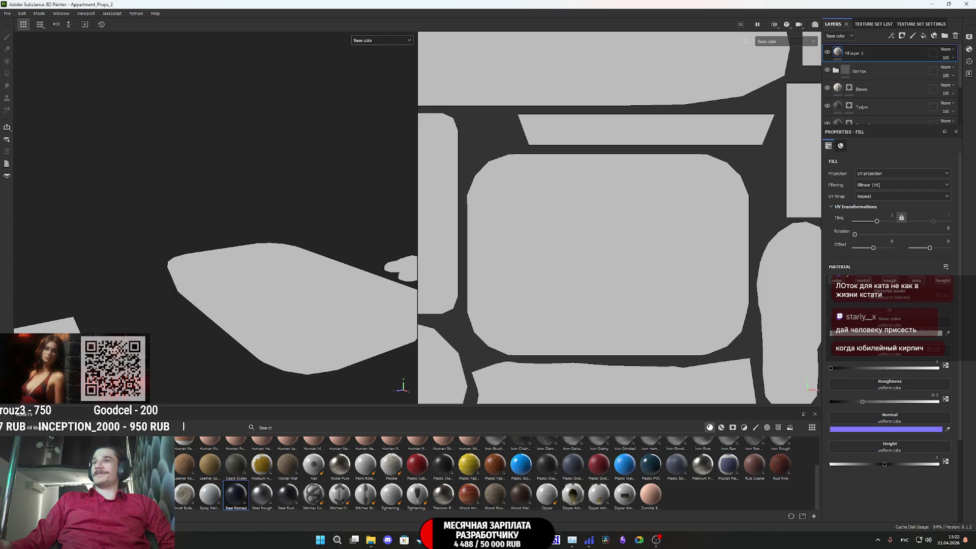
click(585, 192)
click(605, 222)
click(589, 360)
click(573, 378)
click(555, 375)
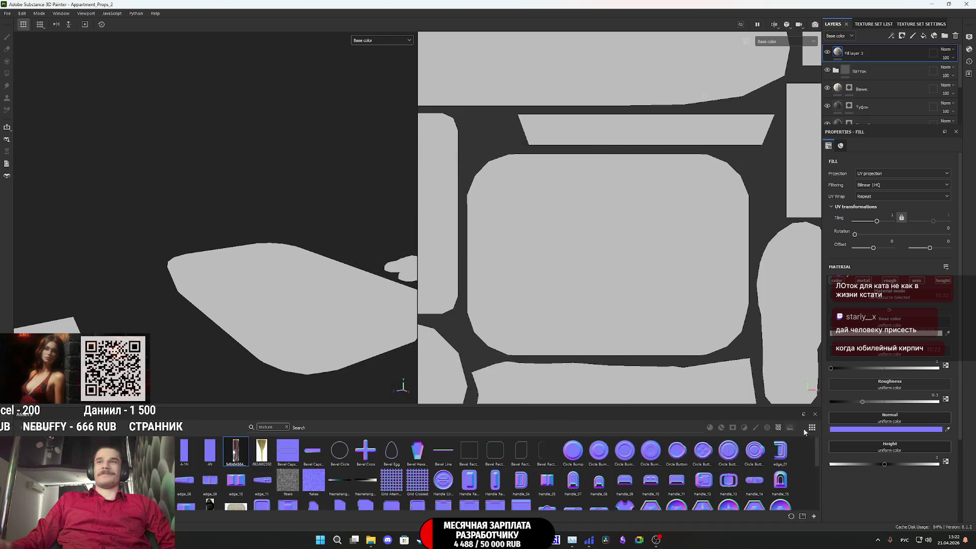
Step: Disable metallic, roughness and height on the fill and use the red texture as base colour
click(863, 280)
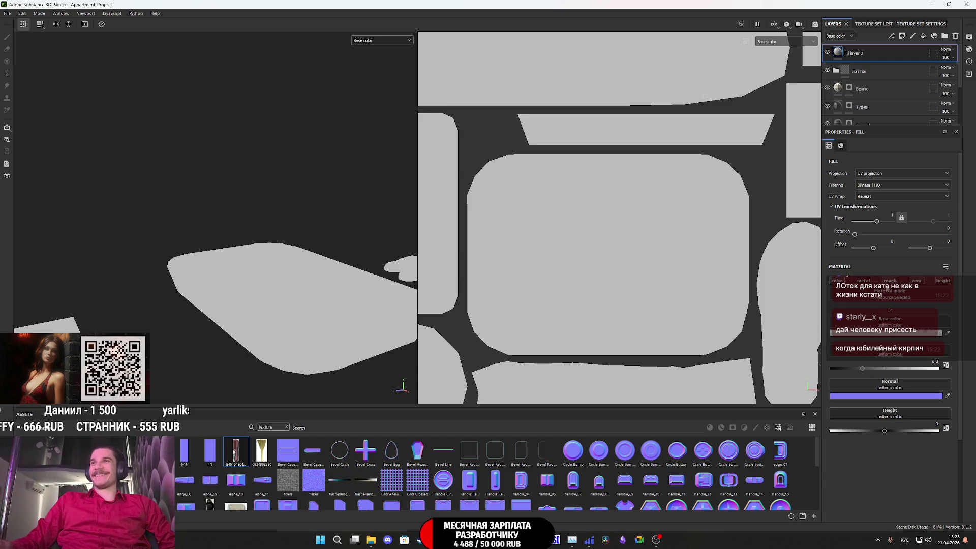
click(890, 280)
click(944, 281)
drag(236, 451, 590, 438)
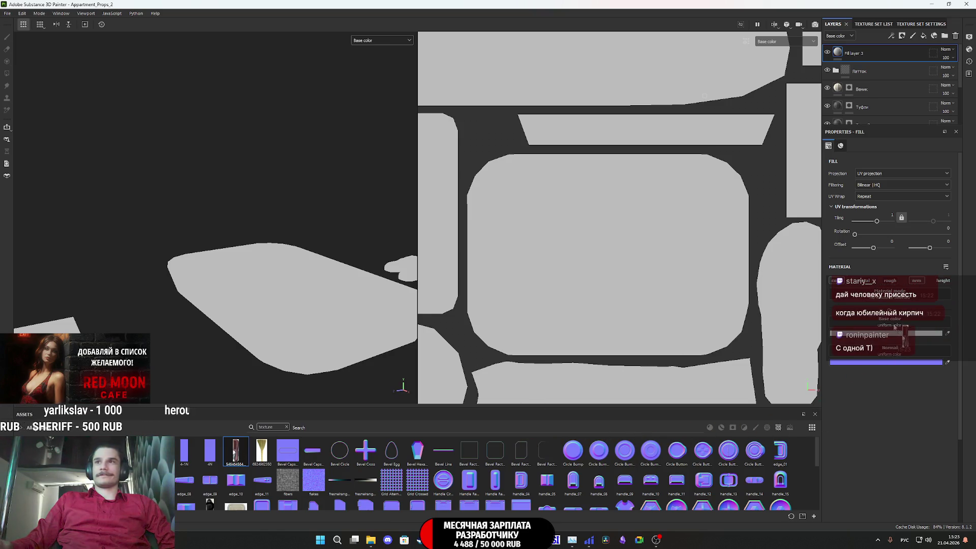
drag(895, 322, 896, 323)
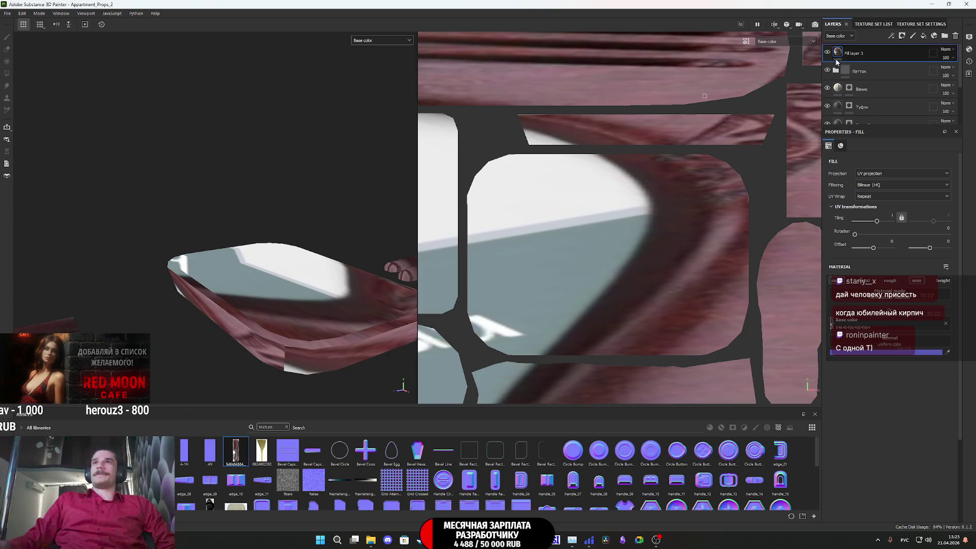
right_click(841, 52)
Step: Black-mask Fill layer 3 and face-fill the comb's UV island in the 2D view
click(873, 65)
key(4)
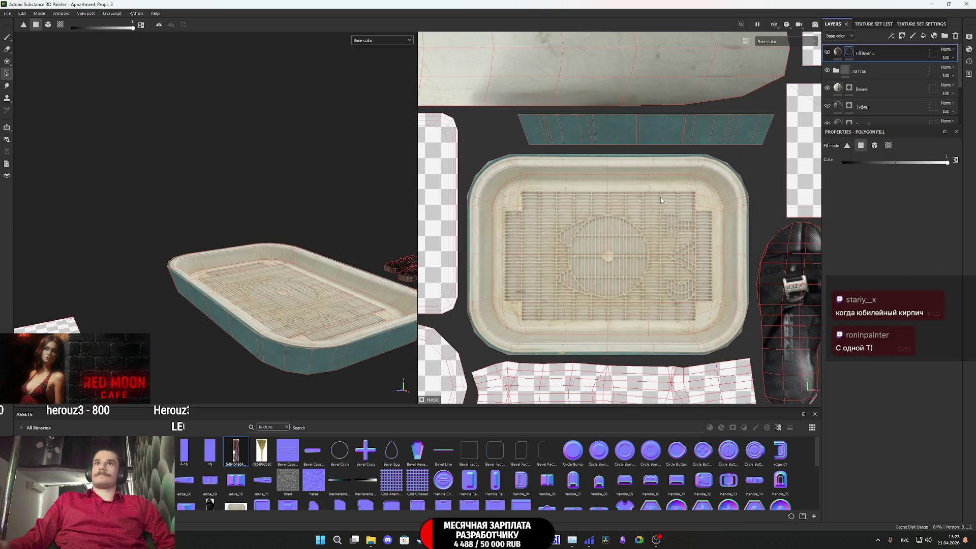
scroll(660, 200, down, 3)
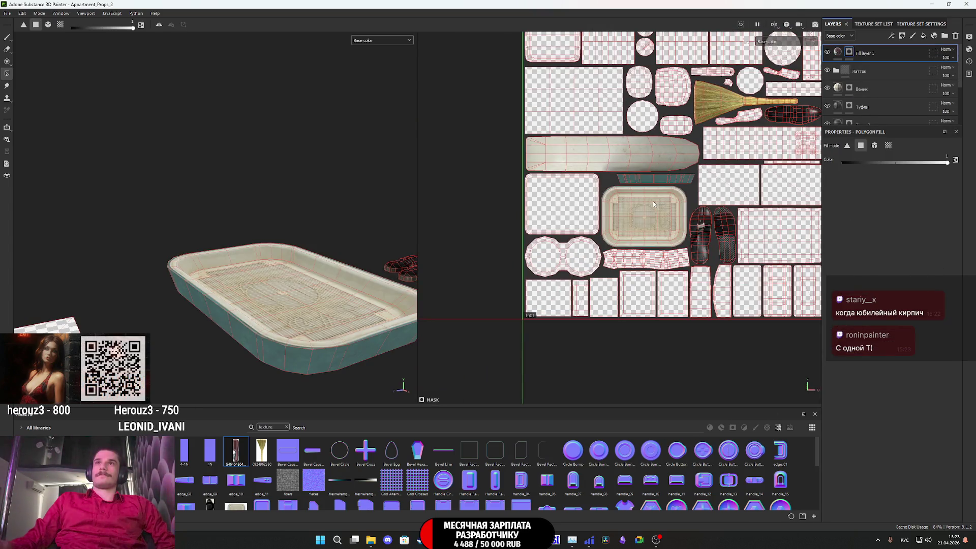
middle_drag(680, 205, 649, 263)
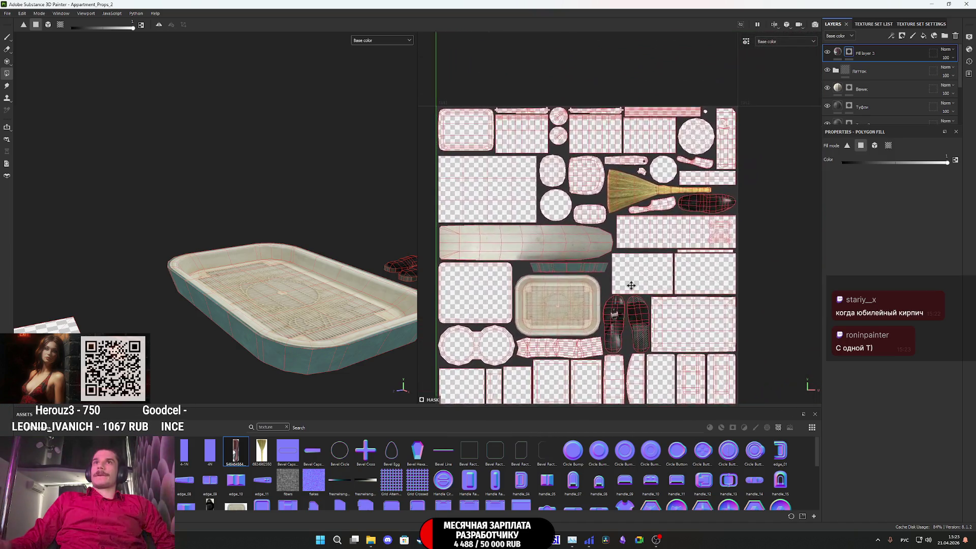
scroll(655, 223, up, 5)
drag(730, 236, 646, 176)
drag(744, 219, 710, 156)
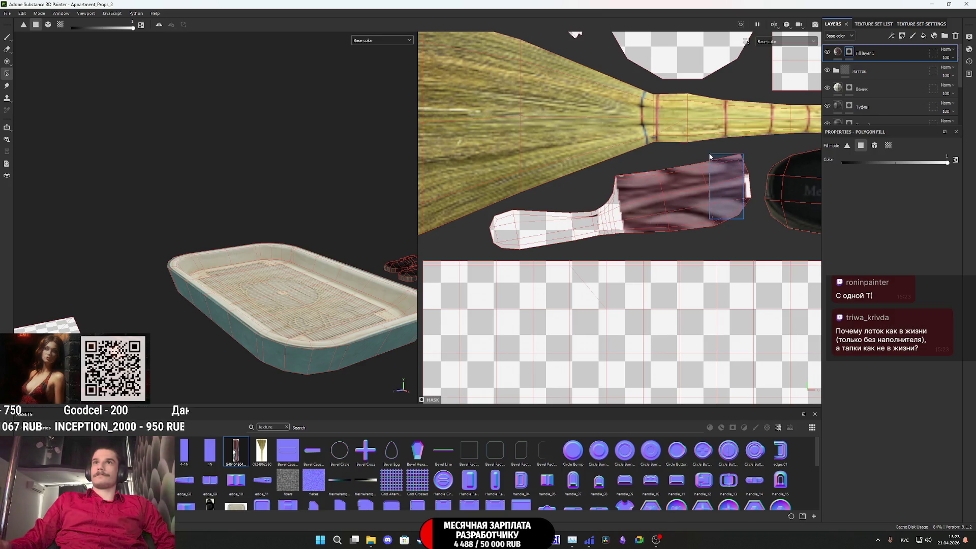
drag(648, 238, 575, 189)
mouse_move(593, 249)
mouse_down()
mouse_move(482, 218)
mouse_move(559, 206)
mouse_up()
drag(650, 172, 650, 174)
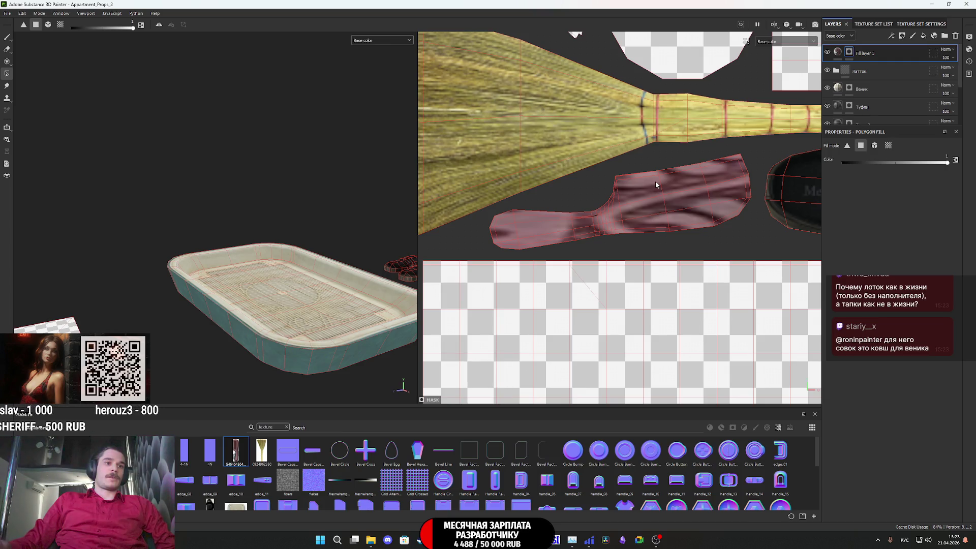
middle_drag(655, 181, 615, 219)
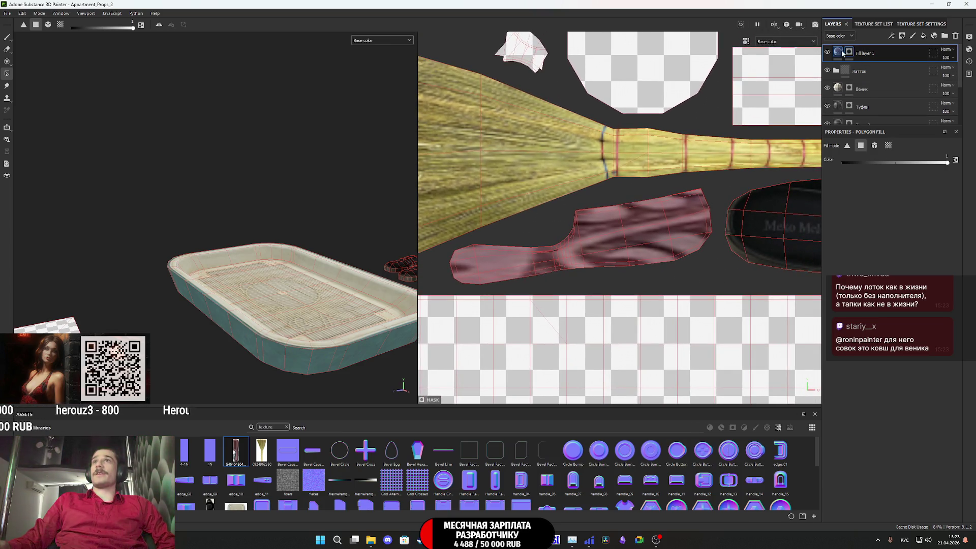
Step: Scale down and rotate the red texture to match the comb island's orientation
click(842, 52)
scroll(692, 210, down, 5)
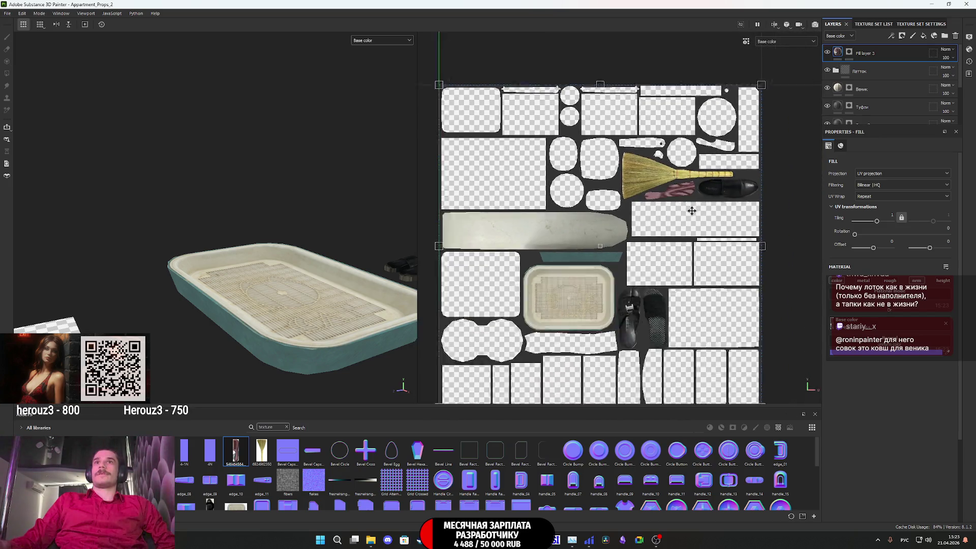
scroll(692, 210, down, 2)
mouse_move(743, 359)
mouse_down()
mouse_move(600, 238)
mouse_move(537, 167)
mouse_move(684, 182)
mouse_up()
scroll(676, 188, down, 1)
scroll(685, 182, up, 5)
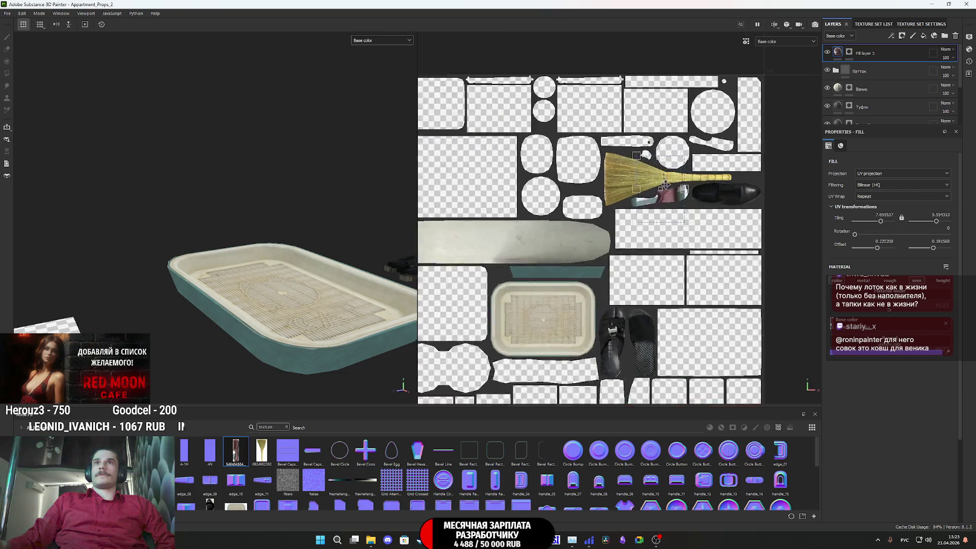
scroll(685, 182, down, 2)
mouse_move(762, 224)
mouse_down()
mouse_move(788, 236)
mouse_move(779, 249)
mouse_up()
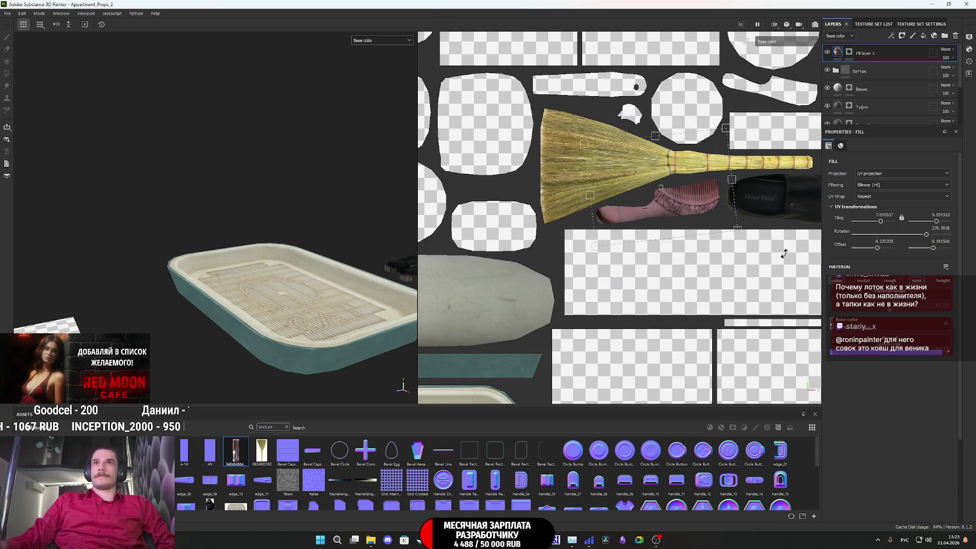
mouse_move(743, 186)
mouse_down()
mouse_move(716, 205)
mouse_move(710, 224)
mouse_move(720, 225)
mouse_up()
scroll(715, 205, up, 3)
scroll(715, 205, up, 2)
Step: Shift, stretch and resize the comb photo until it fits the UV island
drag(650, 208, 666, 205)
middle_drag(572, 225, 475, 220)
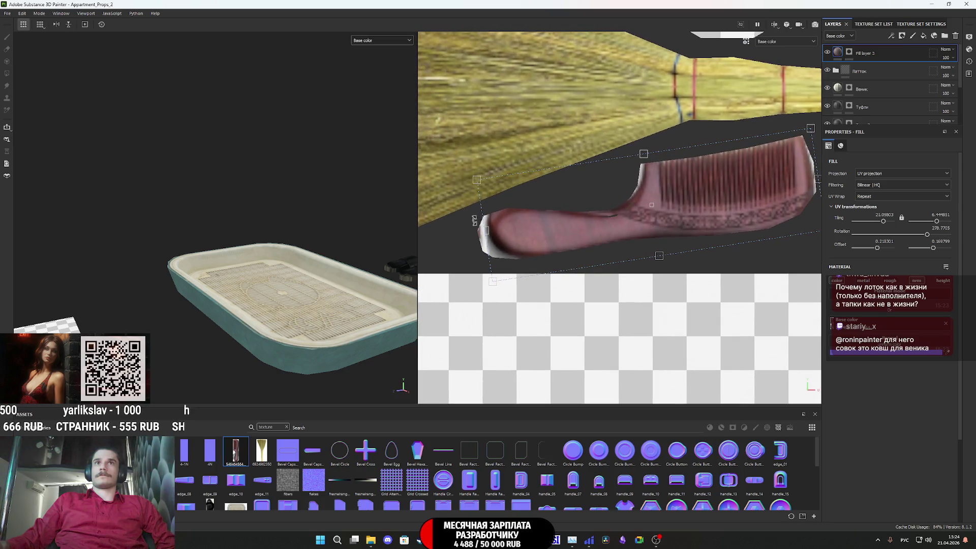
drag(486, 229, 475, 234)
middle_drag(499, 235, 393, 261)
drag(714, 141, 710, 134)
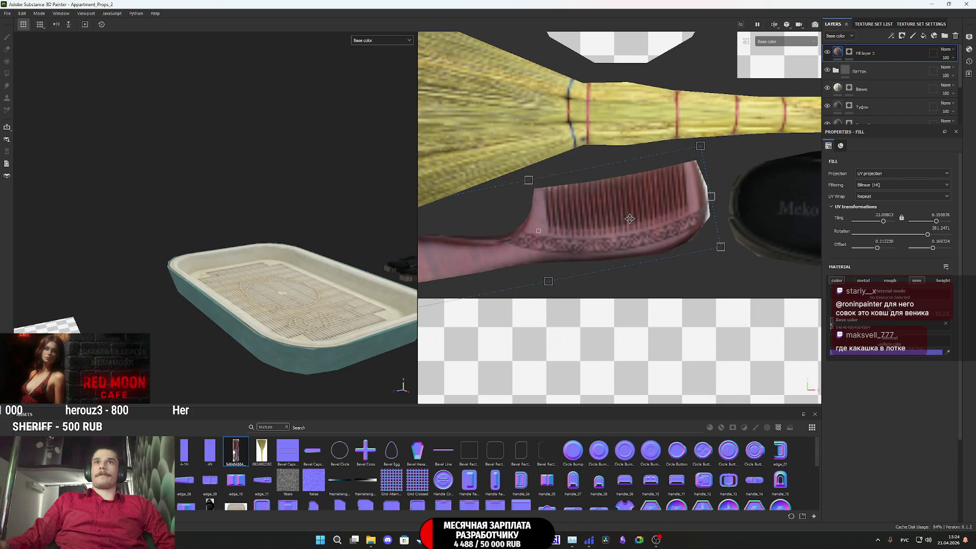
drag(630, 219, 633, 218)
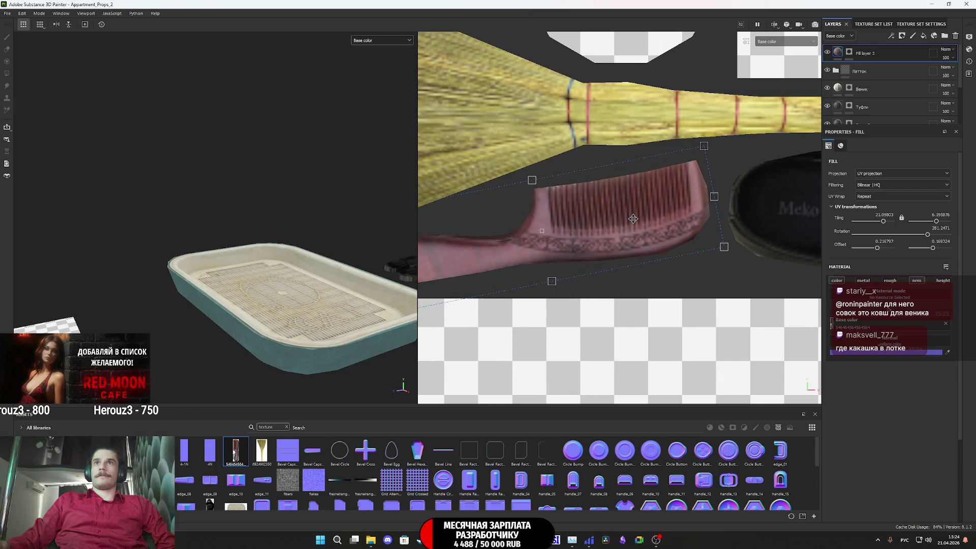
middle_drag(580, 243, 666, 227)
drag(450, 245, 458, 247)
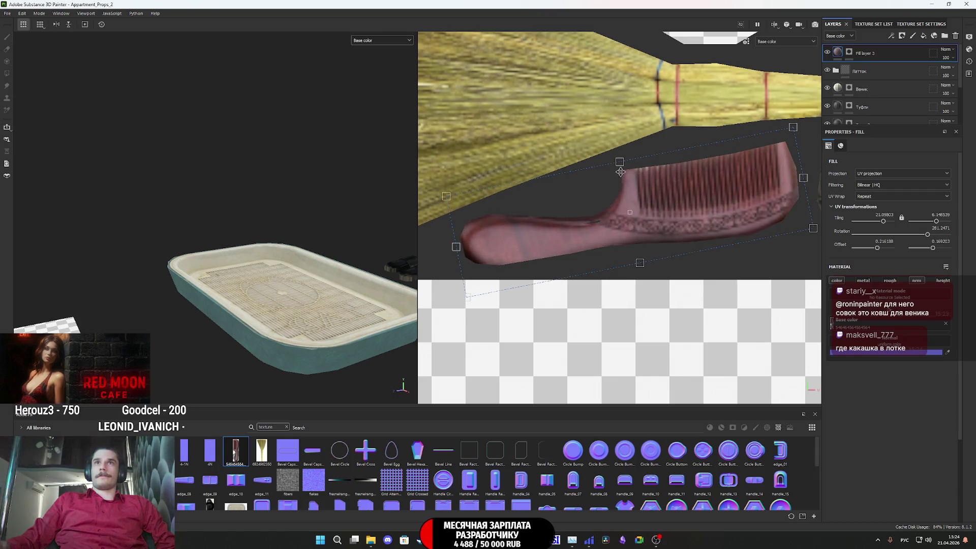
drag(621, 164, 619, 165)
drag(643, 261, 637, 262)
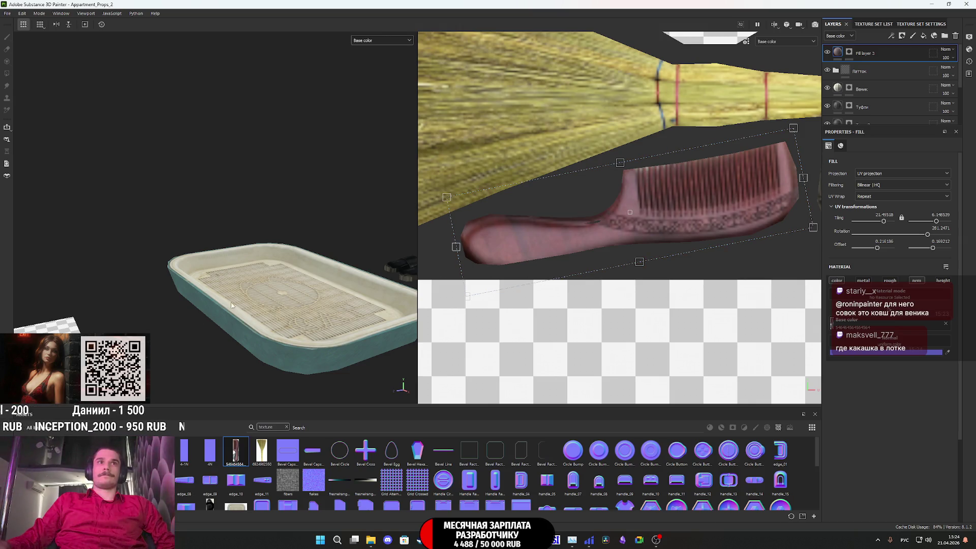
Step: Check the comb in the 3D view, then select Fill layer 2 in the Латток folder
scroll(224, 308, down, 3)
mouse_move(224, 308)
alt+mouse_down()
mouse_move(259, 349)
mouse_move(485, 258)
mouse_move(75, 304)
mouse_move(327, 267)
mouse_move(381, 246)
mouse_move(371, 240)
mouse_move(283, 319)
mouse_move(273, 359)
mouse_move(100, 315)
alt+mouse_up()
scroll(259, 349, down, 3)
scroll(75, 304, up, 10)
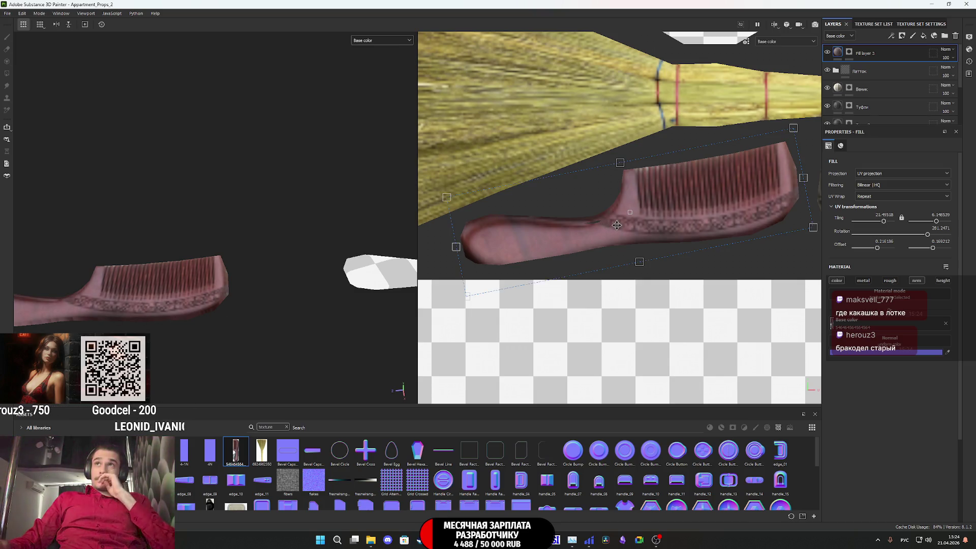
click(835, 70)
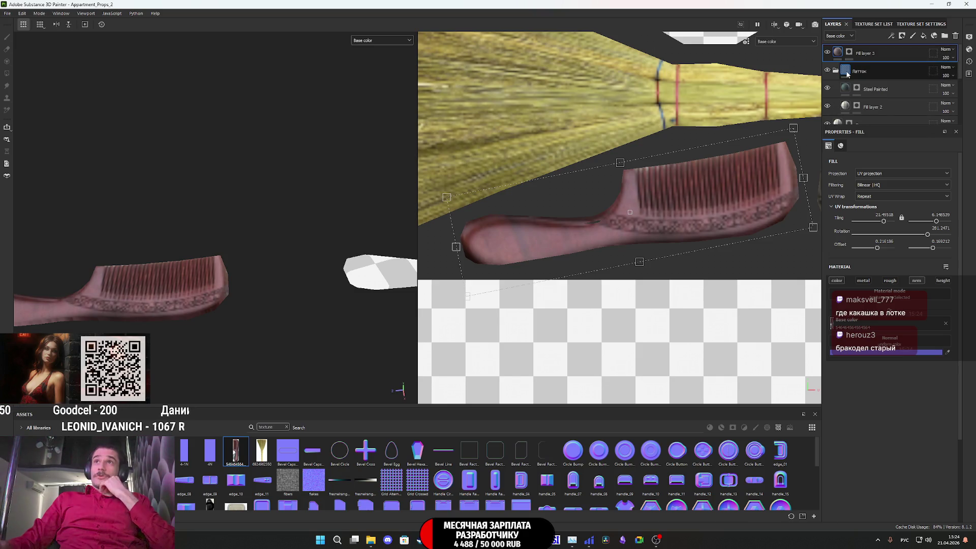
click(849, 106)
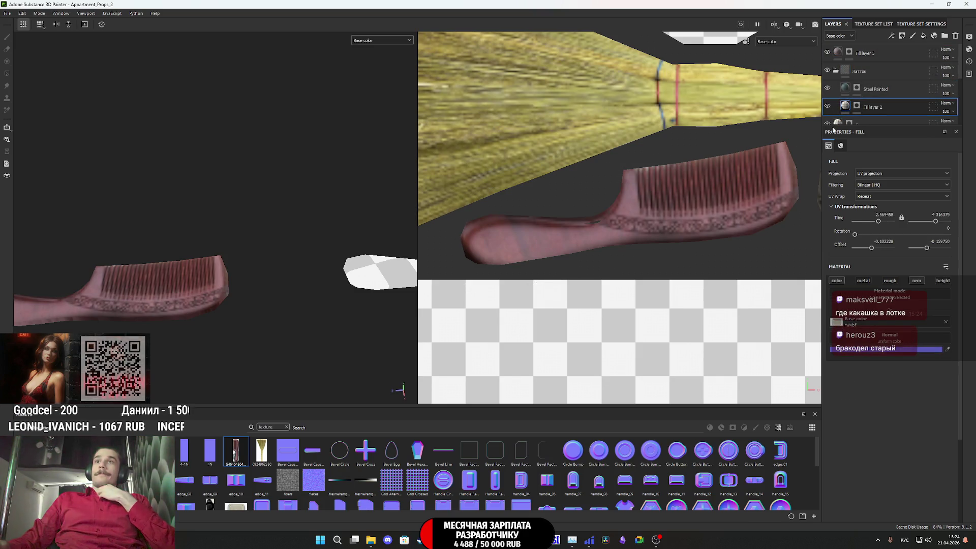
Step: Load the litter tray image into NormalMap-Online as the heightmap
mouse_move(437, 539)
click(437, 496)
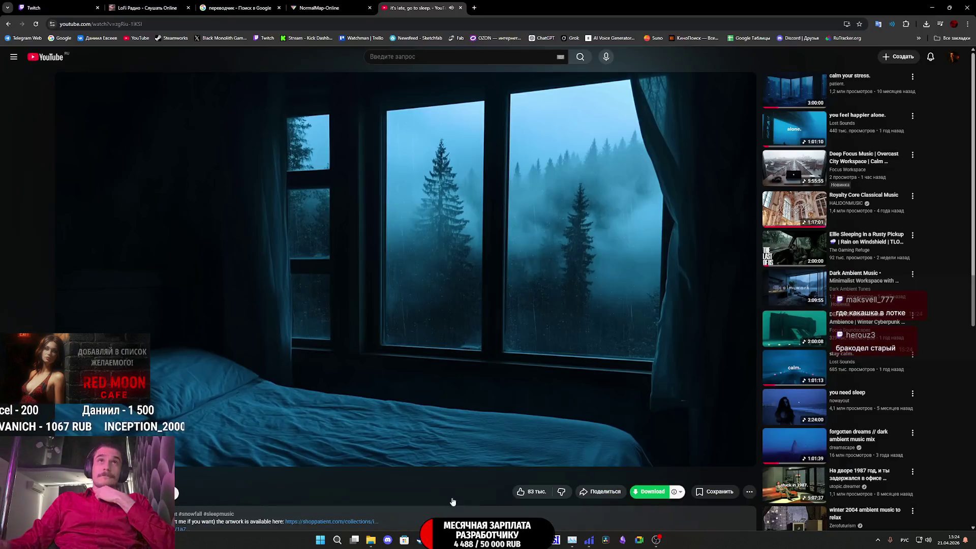
click(320, 8)
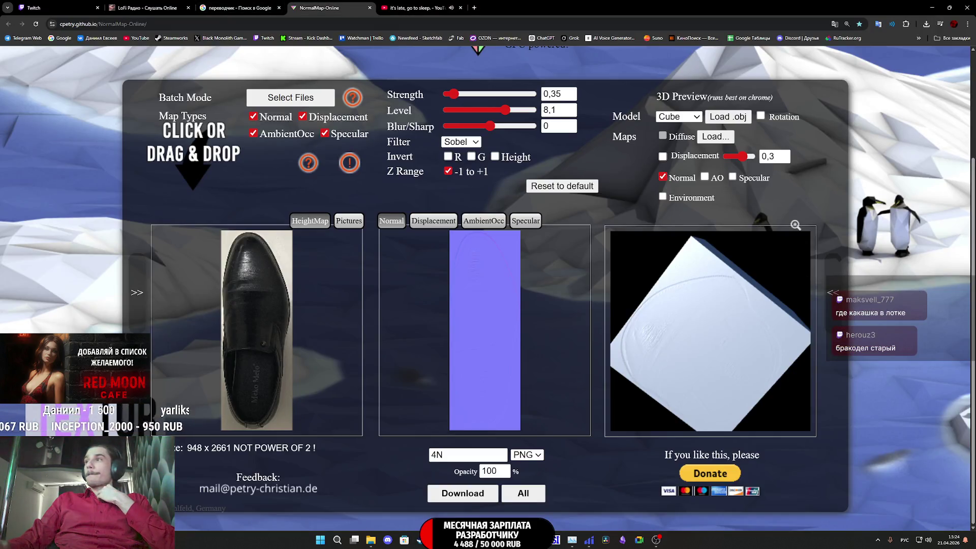
mouse_move(620, 255)
mouse_down()
mouse_move(242, 310)
mouse_move(257, 316)
mouse_up()
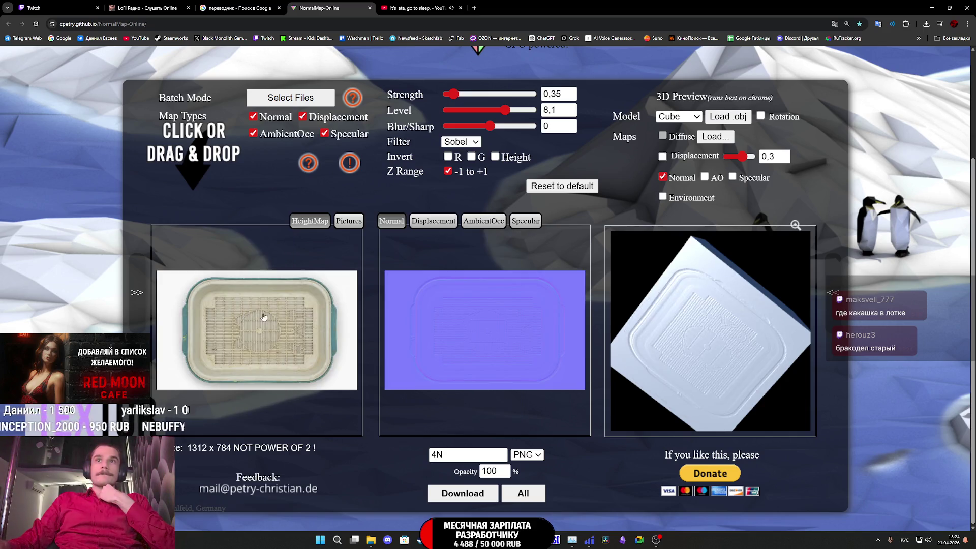
mouse_move(741, 361)
mouse_down()
mouse_move(748, 350)
mouse_move(732, 359)
mouse_up()
Step: Download the tray normal map as 5N.png and drag it into Substance Painter's assets
drag(436, 456, 420, 458)
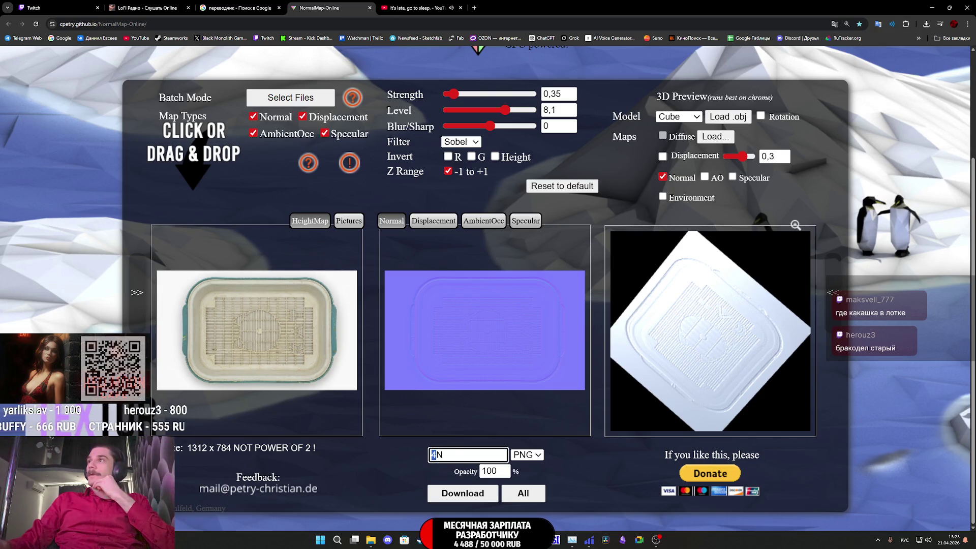
key(alt+Tab)
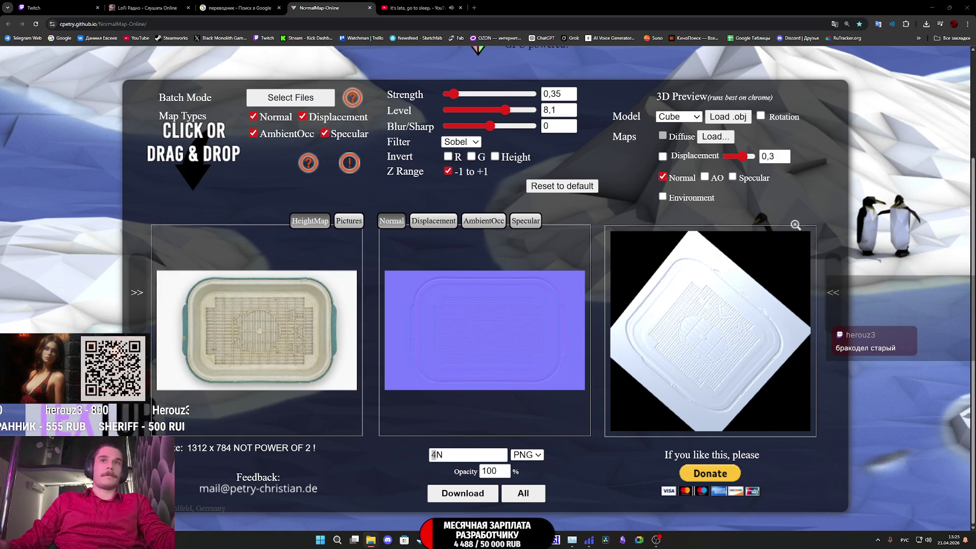
drag(436, 455, 416, 458)
text(5)
click(476, 496)
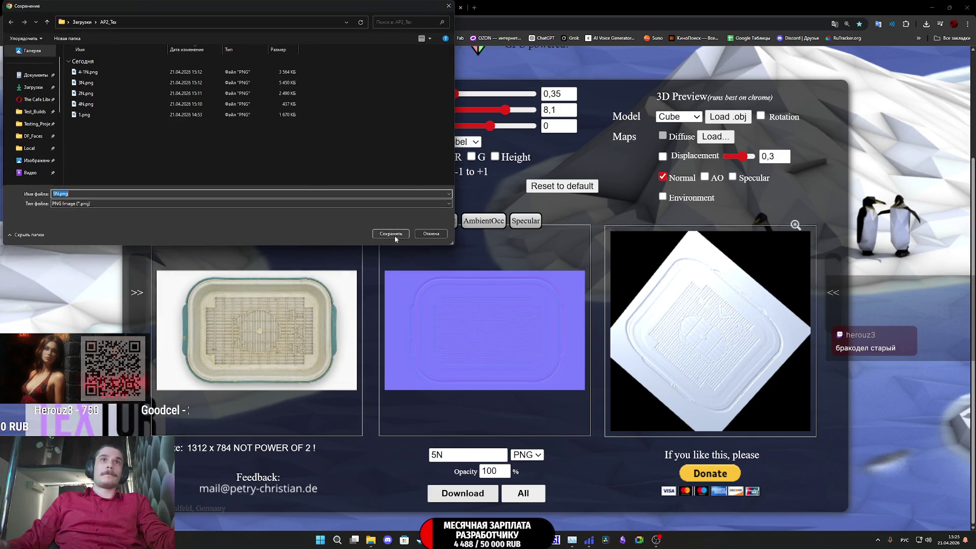
click(391, 234)
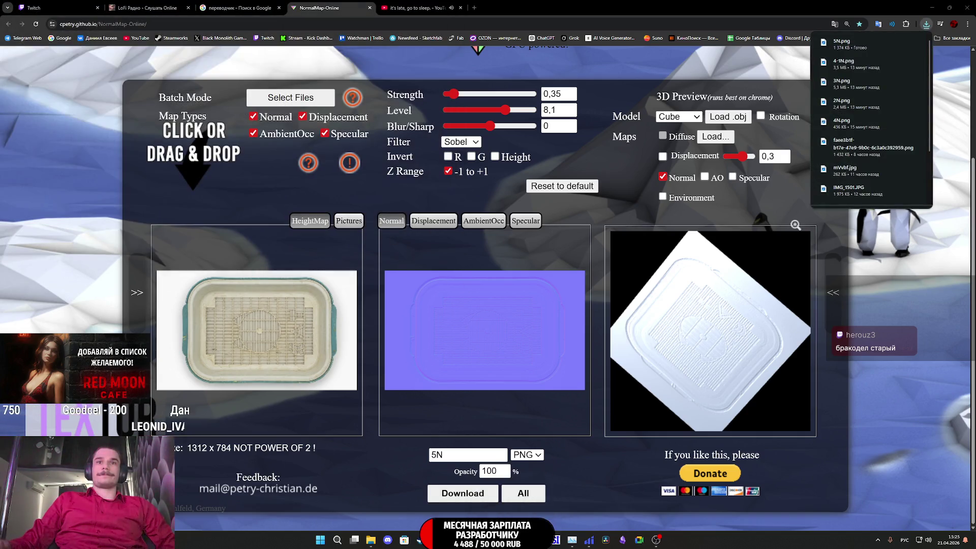
click(556, 540)
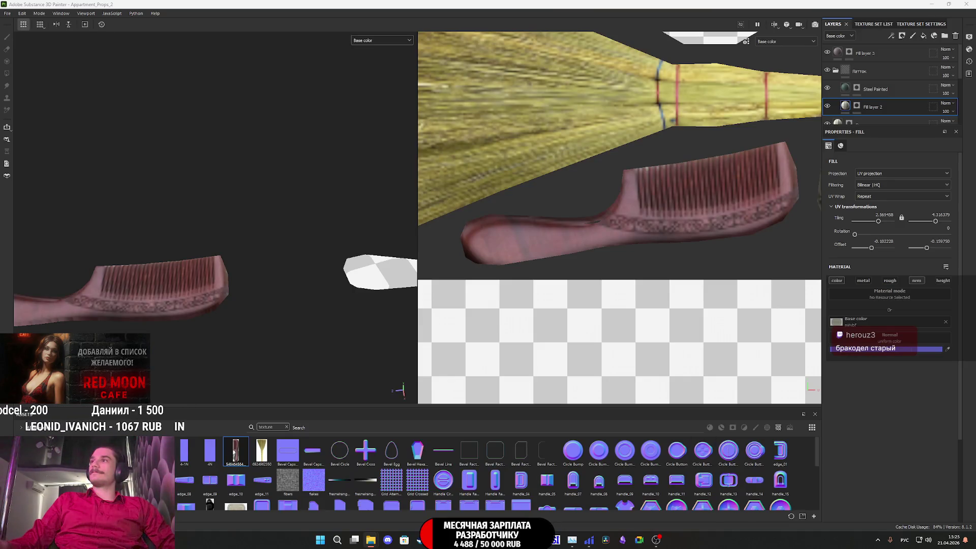
drag(765, 318, 412, 448)
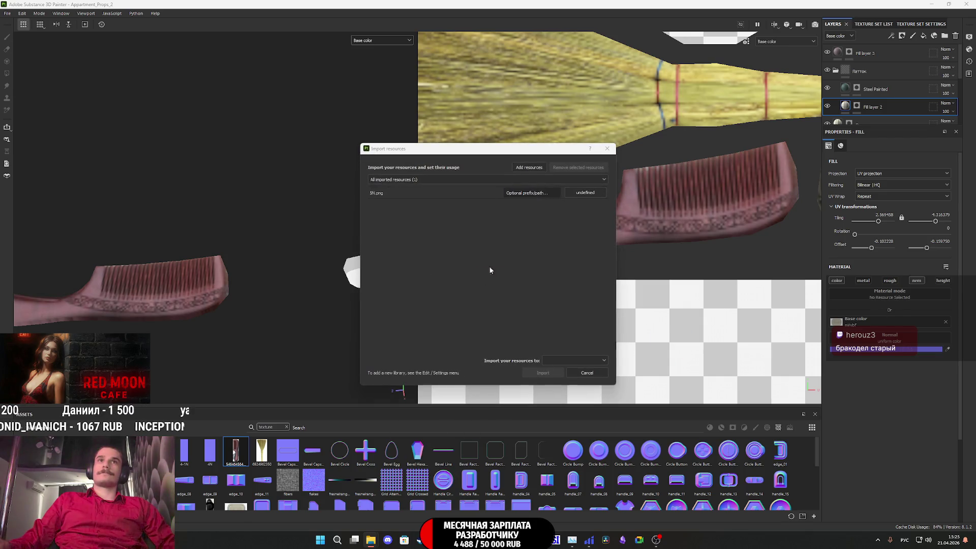
Step: Import 5N.png into the current project as a texture
click(584, 193)
click(602, 220)
click(575, 360)
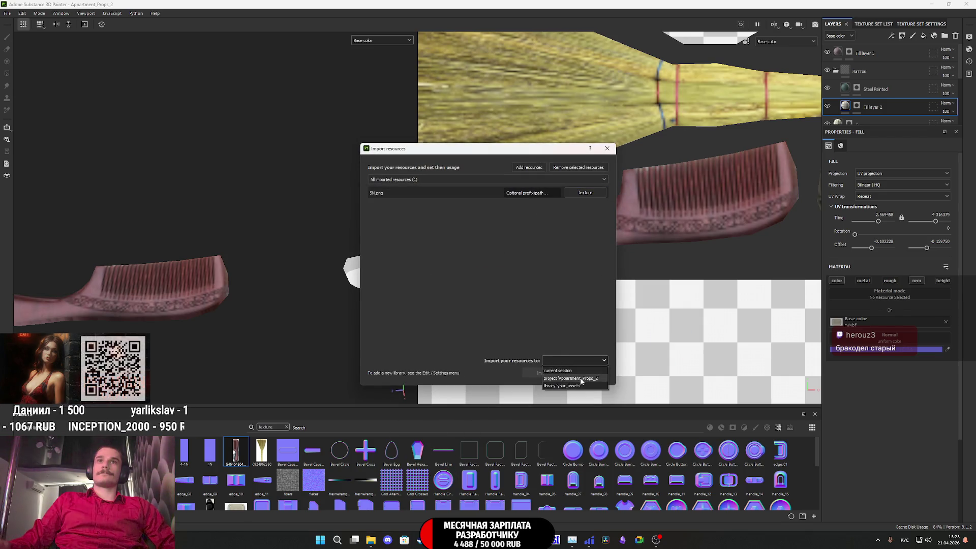
click(554, 374)
click(554, 374)
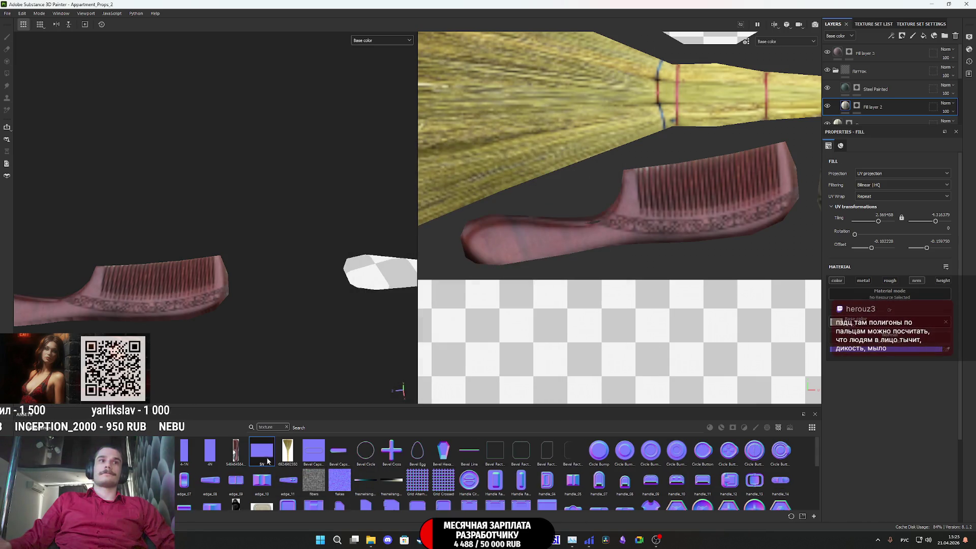
Step: Plug 5N into the tray fill's material, select Fill layer 3, and switch to the browser
mouse_move(315, 439)
mouse_down()
mouse_move(865, 357)
mouse_move(886, 342)
mouse_up()
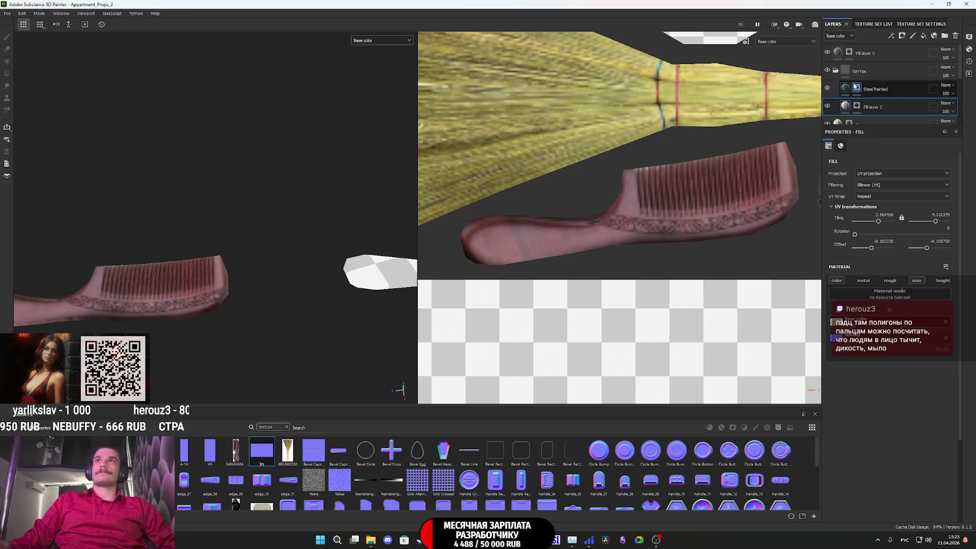
click(835, 71)
click(838, 54)
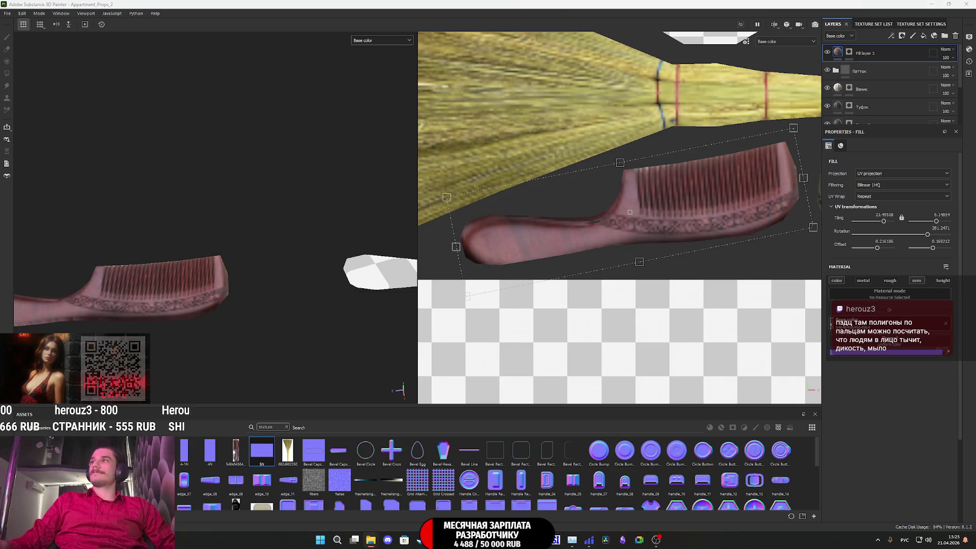
key(alt+Tab)
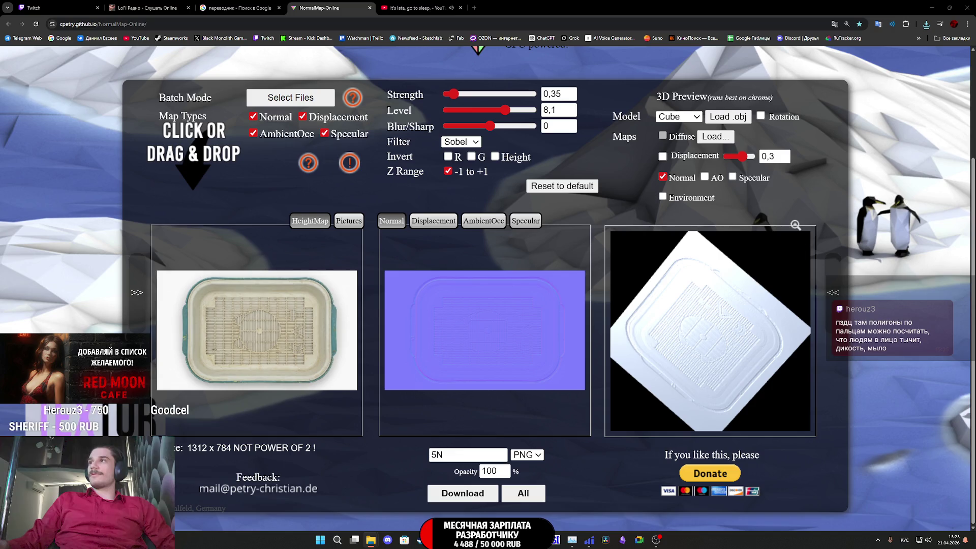
Step: Generate the comb photo's normal map, save it as 6N.png, and return to Substance Painter
drag(975, 330, 663, 349)
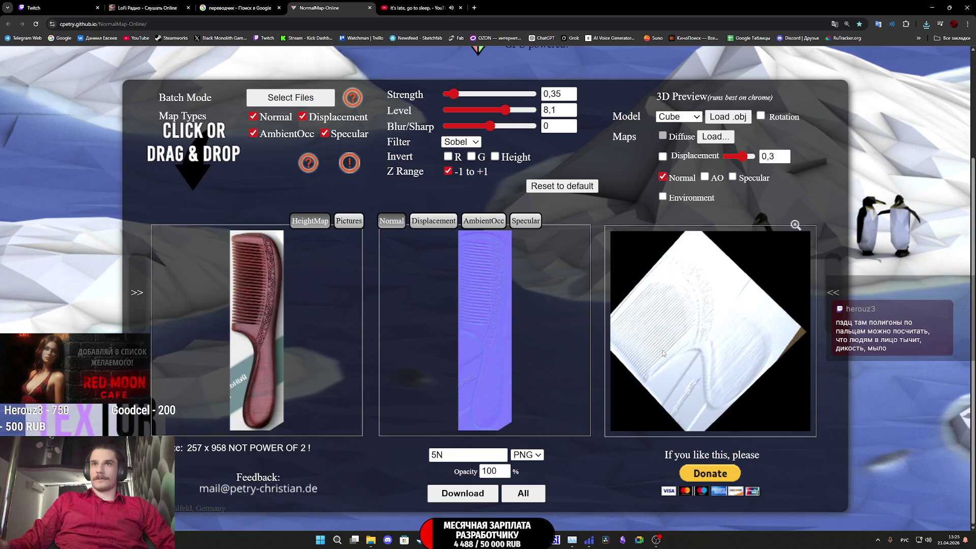
double_click(437, 455)
text(6N)
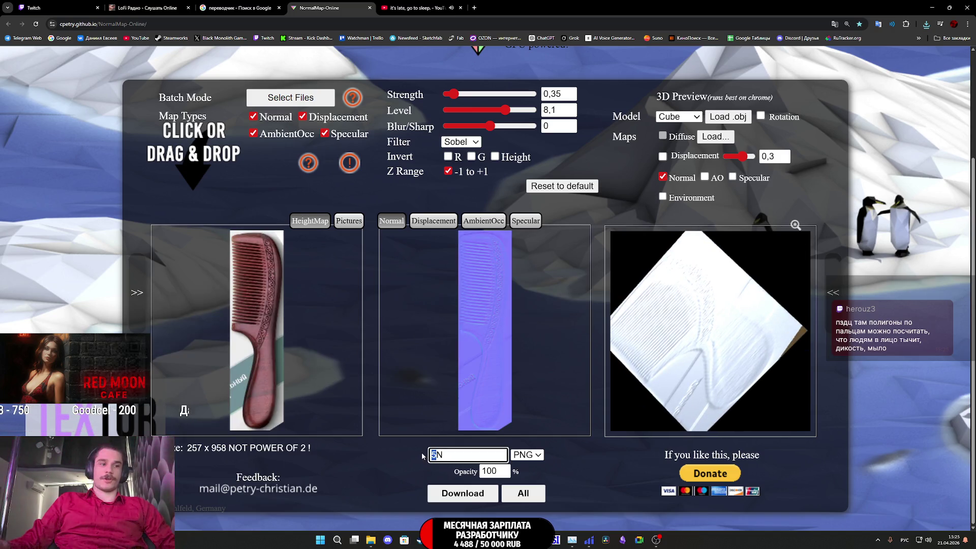
click(457, 484)
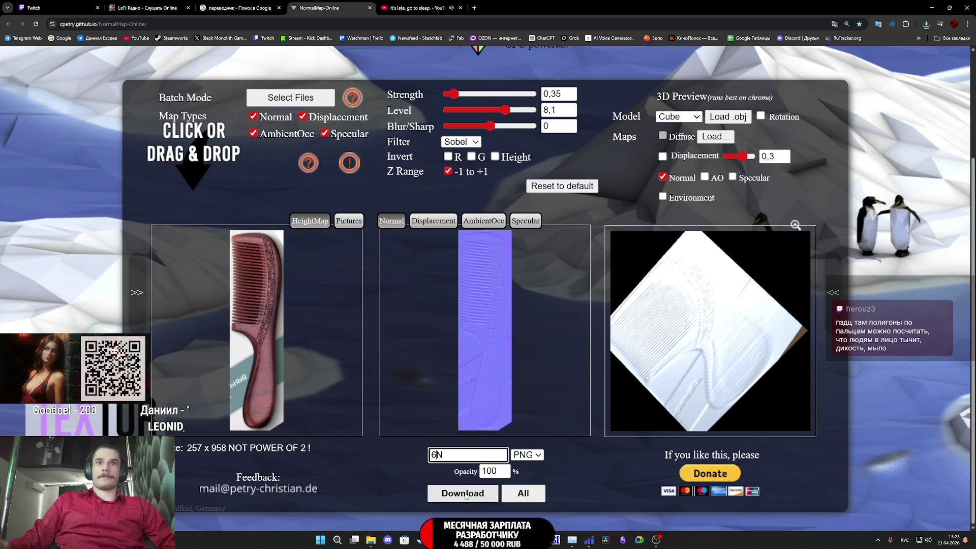
click(384, 229)
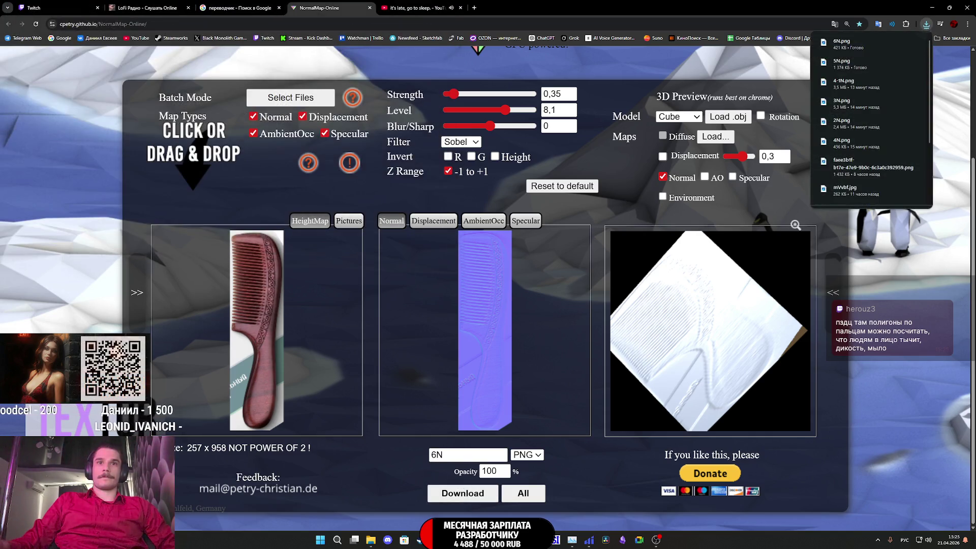
mouse_move(505, 540)
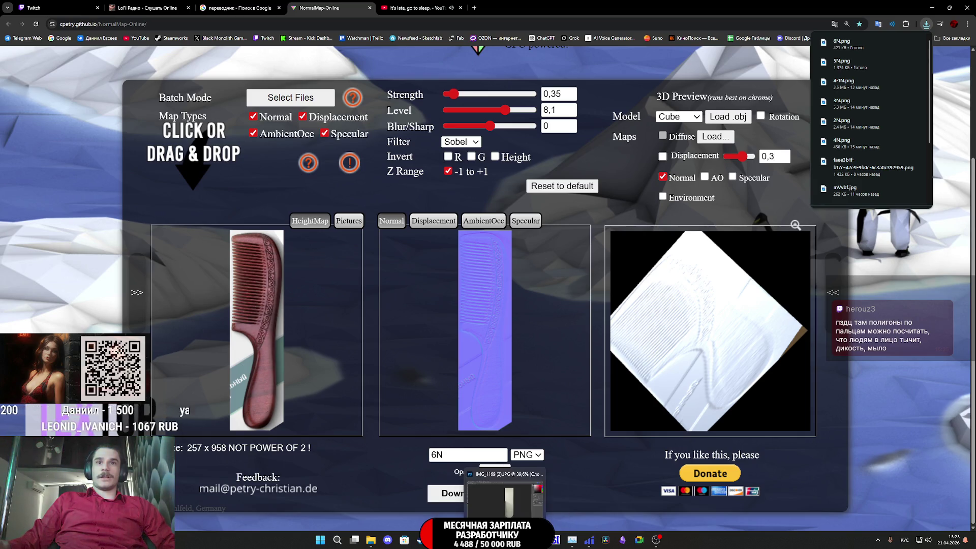
click(655, 540)
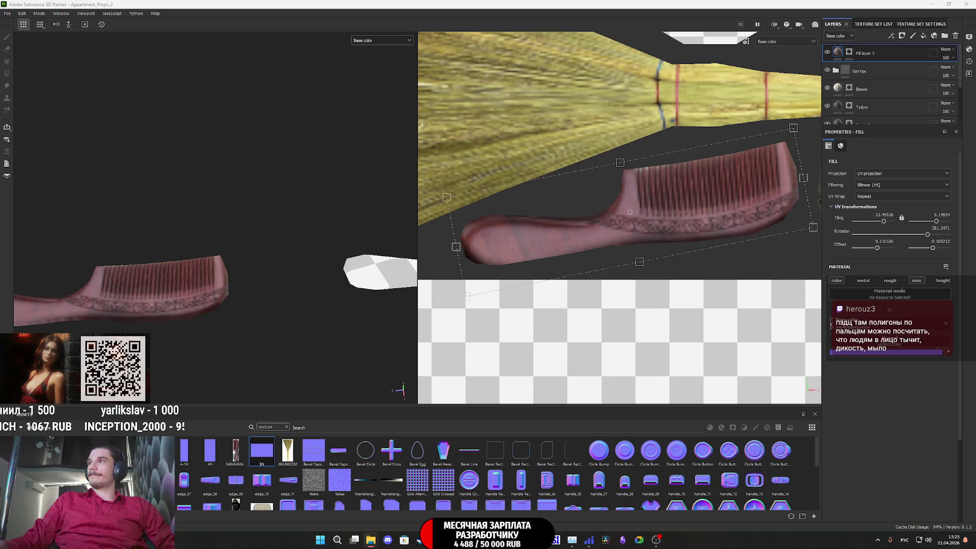
Step: Import 6N.png into the Appartment_Props_2 project as a texture
mouse_move(655, 540)
mouse_down()
mouse_move(849, 398)
mouse_move(502, 458)
mouse_move(503, 468)
mouse_up()
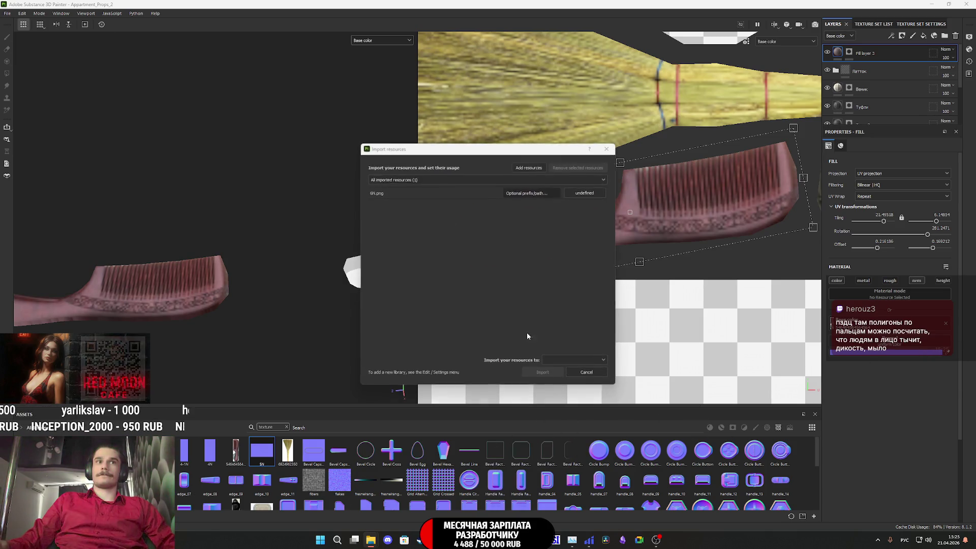
click(598, 194)
click(605, 224)
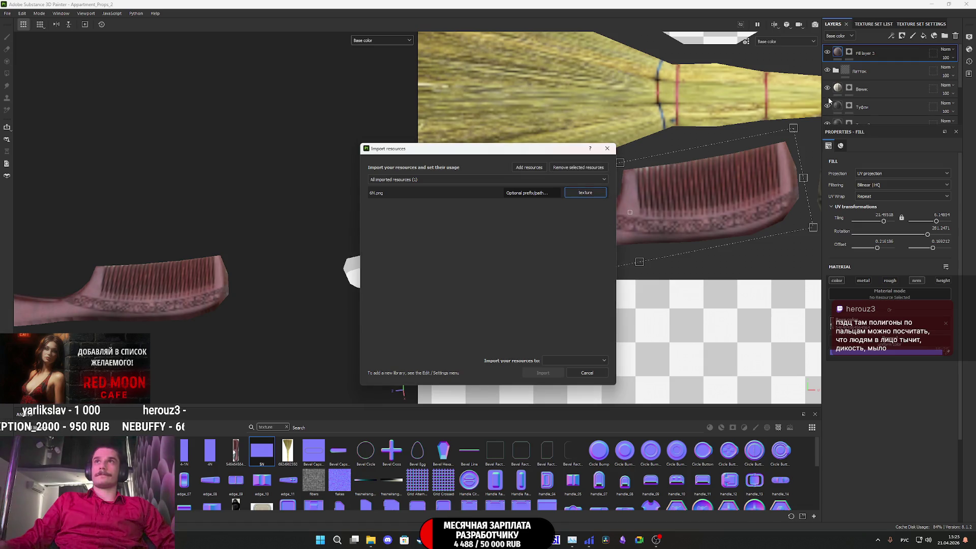
click(568, 362)
click(565, 379)
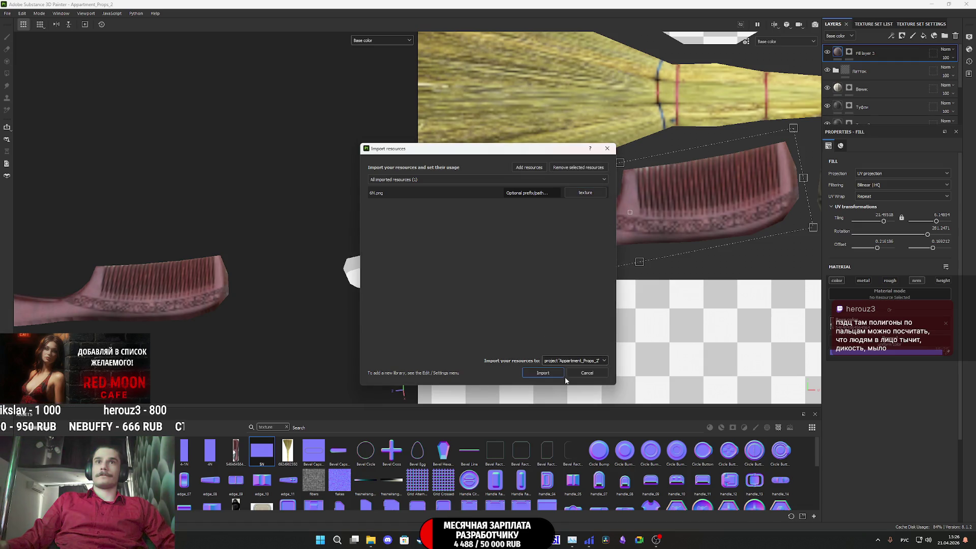
click(547, 374)
Step: Use 6N as the comb layer's normal map and rename Fill layer 3 to Расческа
drag(389, 436, 871, 345)
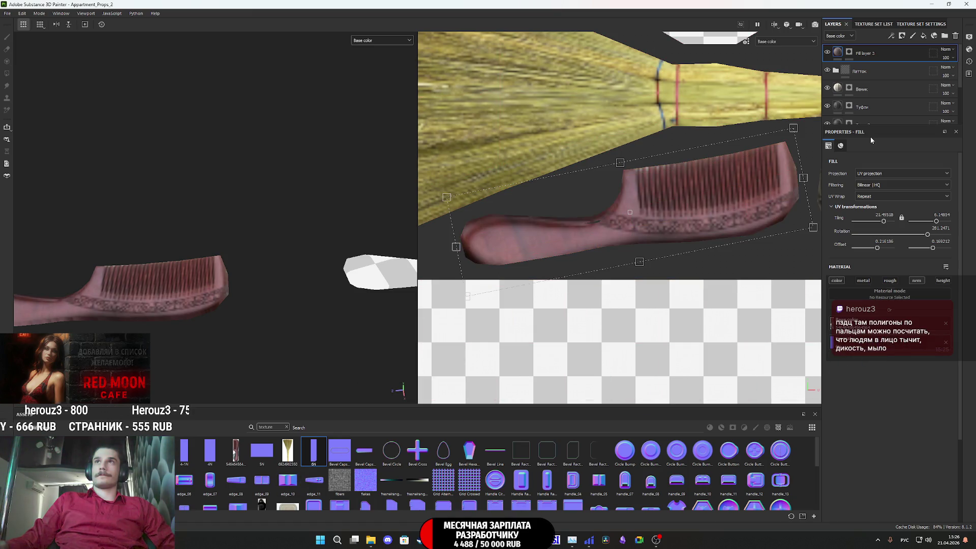
double_click(867, 53)
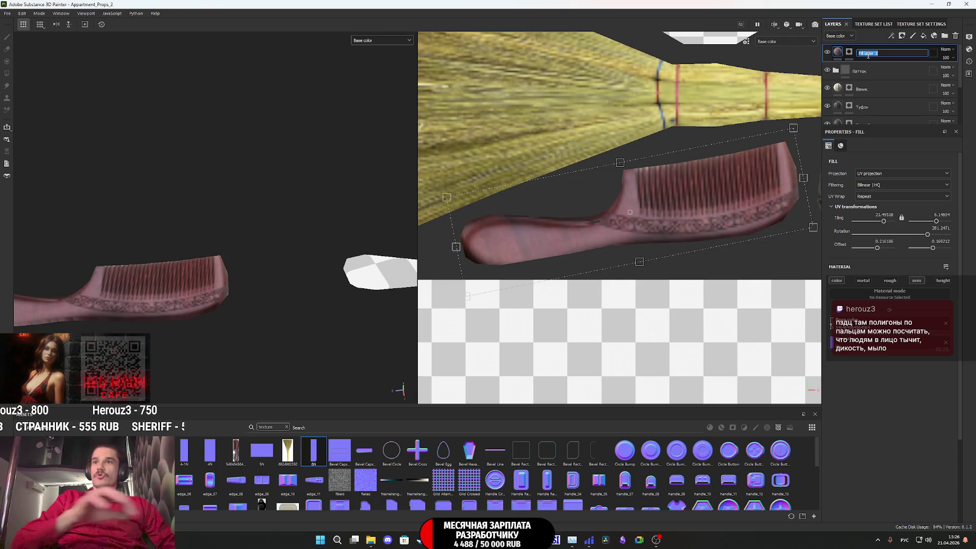
text(Расческа)
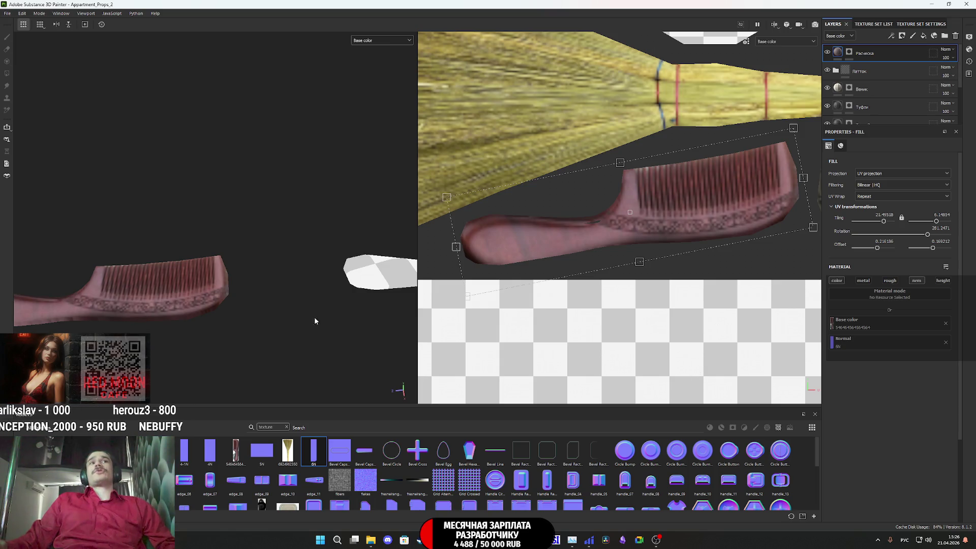
Step: Stand the comb upright and display the Normal+Height+Mesh channel to inspect its relief
scroll(184, 301, down, 3)
mouse_move(184, 301)
alt+mouse_down()
mouse_move(244, 320)
mouse_move(312, 310)
alt+mouse_up()
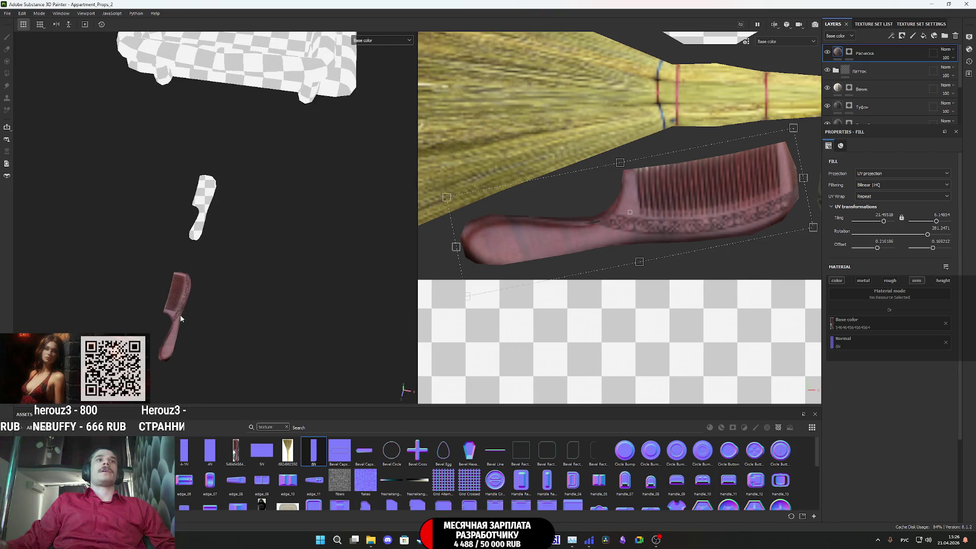
scroll(178, 310, up, 3)
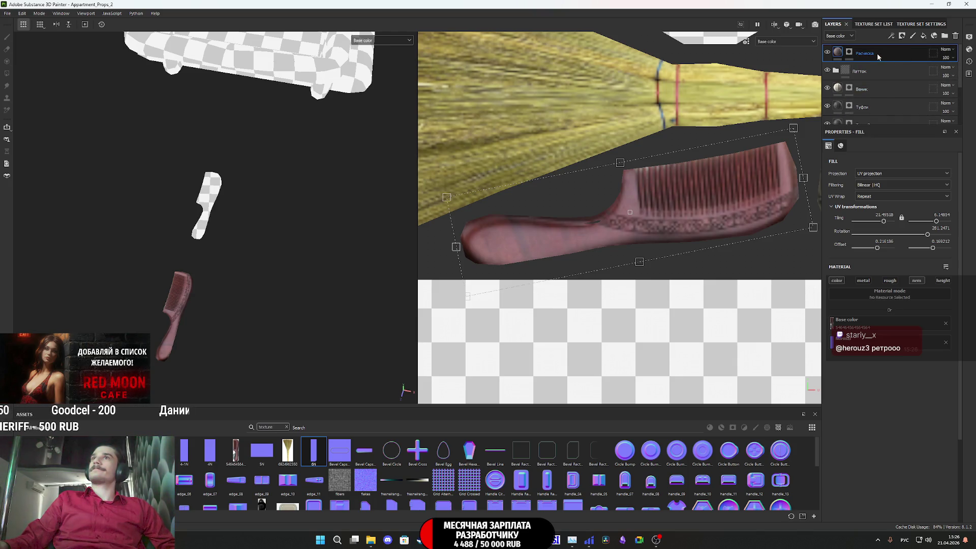
click(361, 41)
click(378, 114)
middle_drag(148, 326, 218, 204)
mouse_move(218, 204)
alt+mouse_down()
mouse_move(266, 239)
mouse_move(2, 329)
alt+mouse_up()
scroll(569, 207, down, 5)
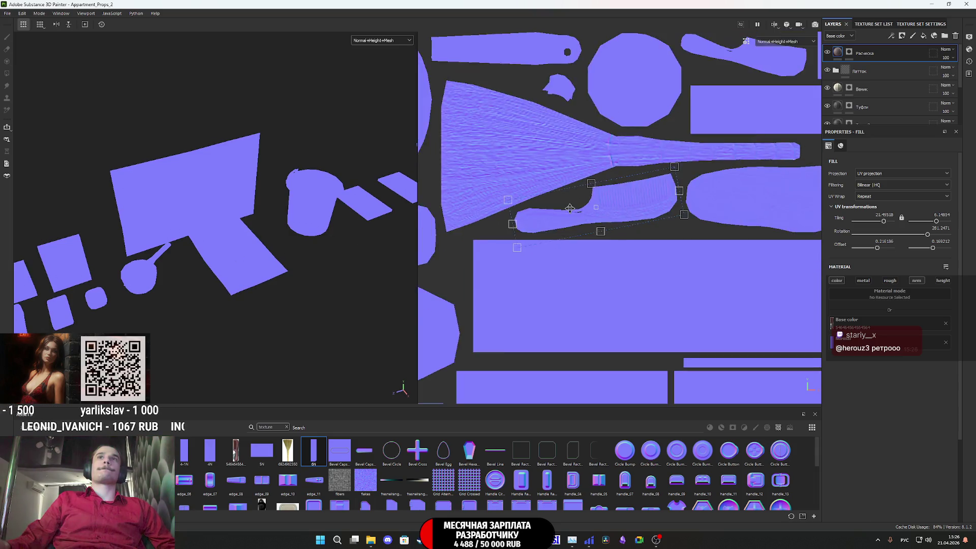
Step: Zoom out the UV sheet and orbit around the props to review them
scroll(608, 160, up, 3)
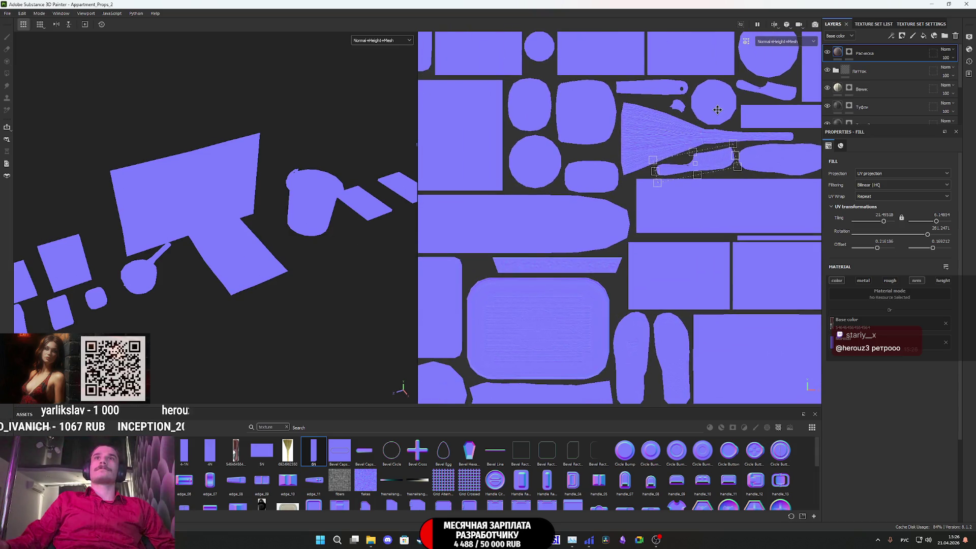
mouse_move(232, 262)
alt+mouse_down()
mouse_move(479, 148)
mouse_move(483, 82)
mouse_move(484, 92)
mouse_move(656, 111)
alt+mouse_up()
mouse_move(285, 244)
alt+mouse_down()
mouse_move(264, 254)
mouse_move(303, 277)
mouse_move(191, 273)
mouse_move(285, 239)
mouse_move(293, 304)
alt+mouse_up()
scroll(305, 251, up, 5)
Step: Return the views to the Material channel and look down on the tray
click(381, 41)
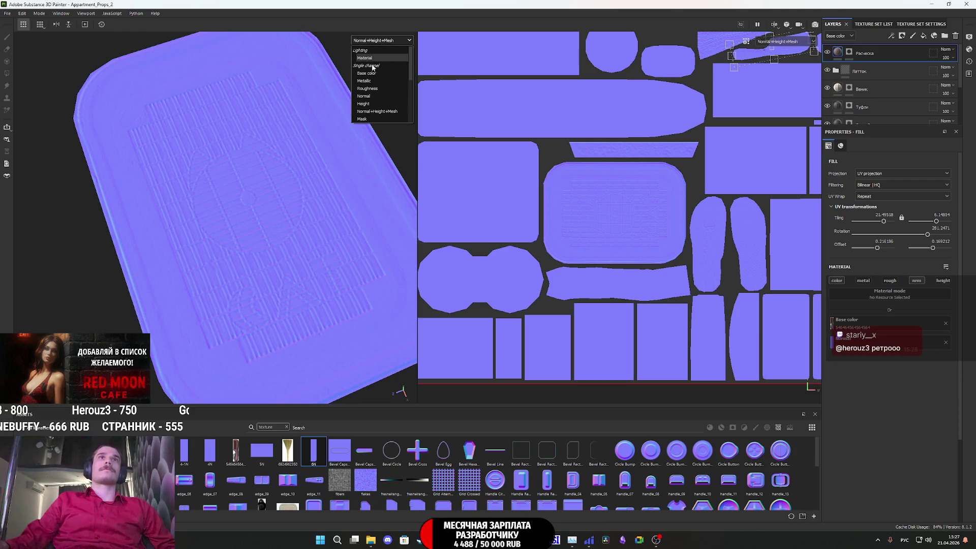
click(372, 58)
mouse_move(271, 244)
alt+mouse_down()
mouse_move(272, 211)
mouse_move(235, 215)
mouse_move(235, 242)
mouse_move(447, 255)
mouse_move(399, 262)
mouse_move(276, 244)
alt+mouse_up()
scroll(238, 244, down, 5)
scroll(291, 242, down, 3)
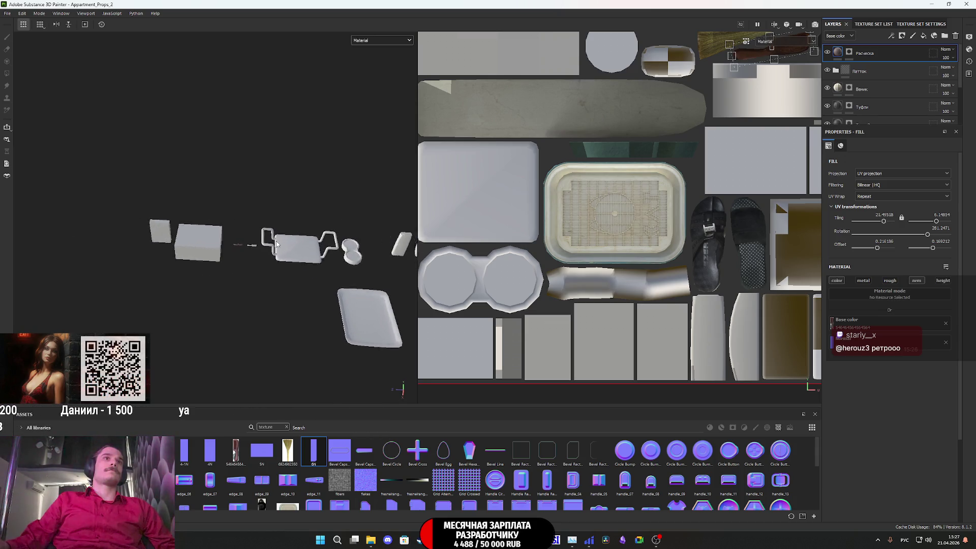
scroll(218, 249, up, 8)
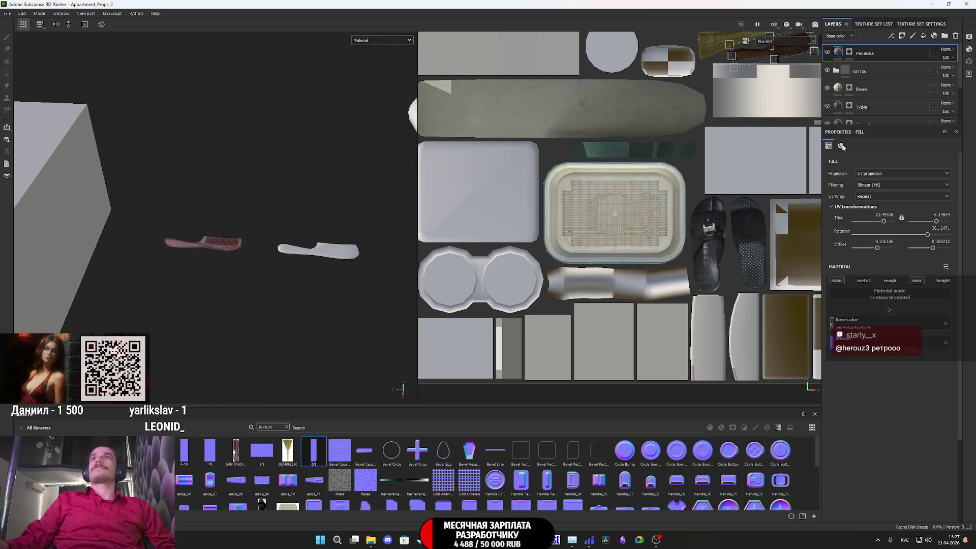
Step: Duplicate the Расческа layer and clear the copy's mask
key(ctrl+d)
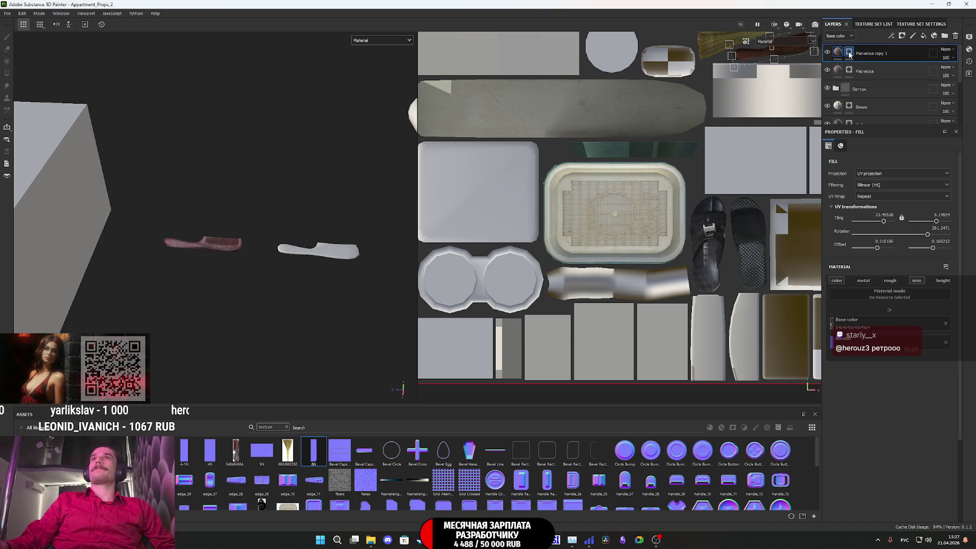
right_click(849, 51)
click(879, 134)
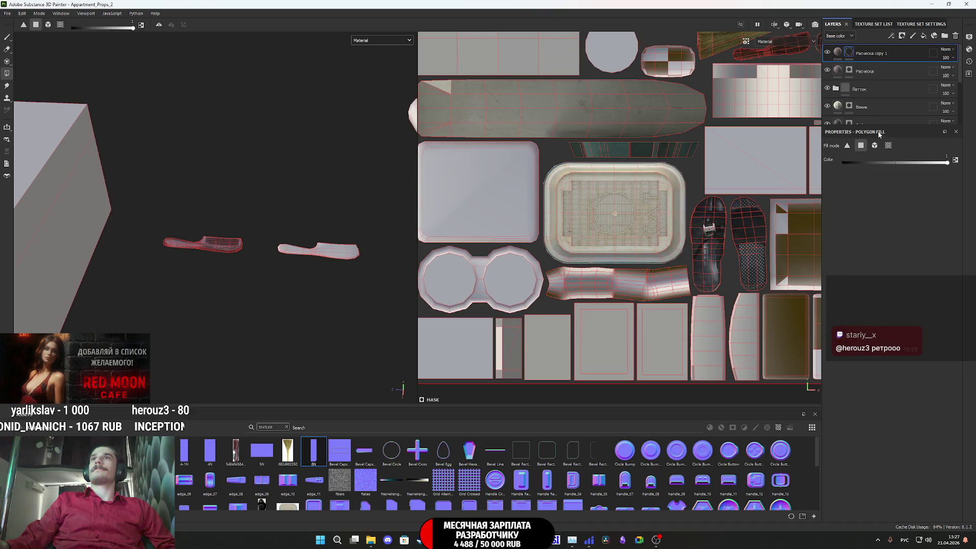
Step: Polygon-fill the second comb's island into the copied layer's mask
key(f)
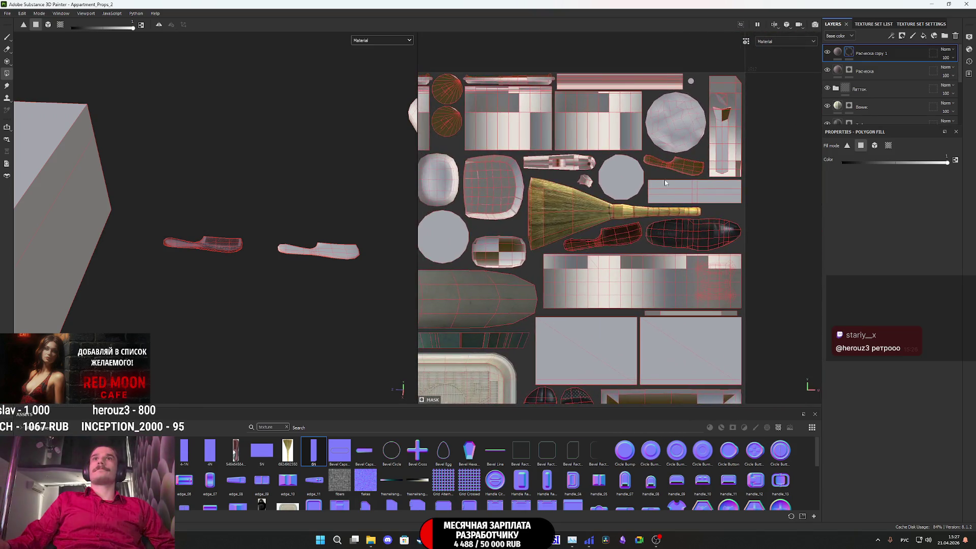
scroll(693, 160, up, 1)
drag(717, 227, 668, 180)
drag(672, 237, 596, 172)
mouse_move(601, 229)
mouse_down()
mouse_move(569, 192)
mouse_move(569, 176)
mouse_up()
drag(563, 228, 519, 161)
drag(585, 184, 584, 185)
mouse_move(539, 206)
mouse_down()
mouse_move(493, 154)
mouse_move(520, 170)
mouse_move(506, 178)
mouse_up()
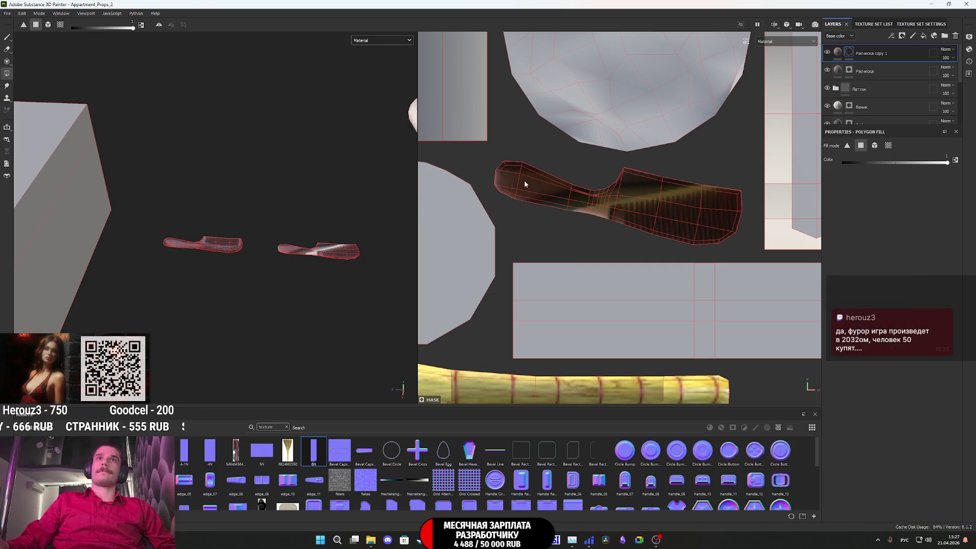
drag(657, 183, 670, 168)
drag(693, 230, 743, 179)
Step: Move the comb photo's projection onto the upper comb island and rotate it near 259°
click(839, 53)
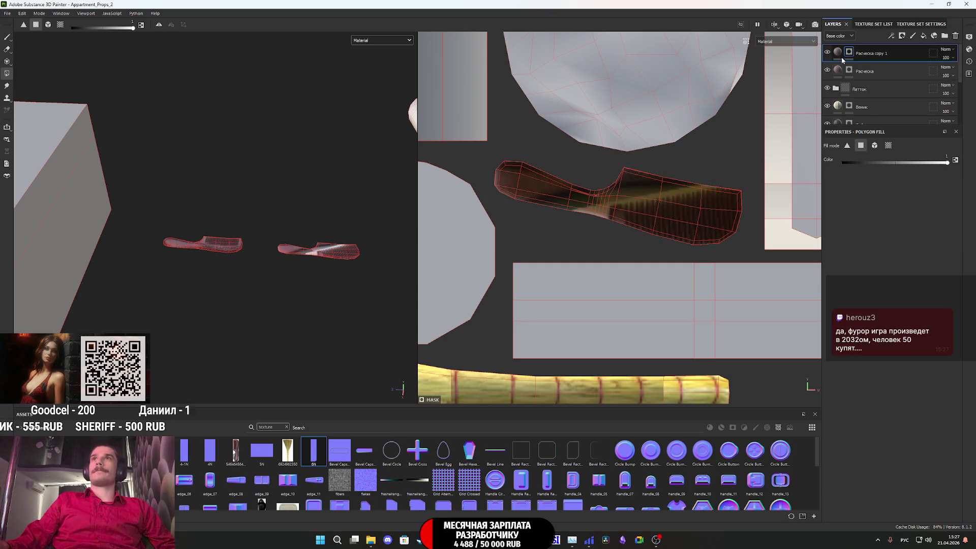
scroll(648, 226, down, 5)
drag(590, 299, 661, 212)
scroll(660, 211, up, 5)
mouse_move(715, 139)
mouse_down()
mouse_move(737, 214)
mouse_move(741, 205)
mouse_up()
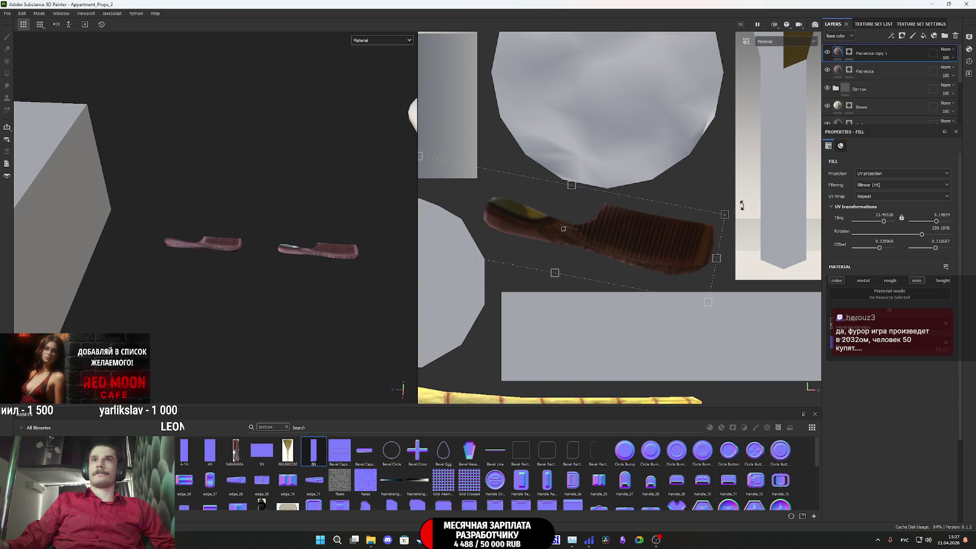
Step: Rescale and rotate the comb photo to about 79°, tiling near -30.24/-7.95
middle_drag(669, 267, 727, 211)
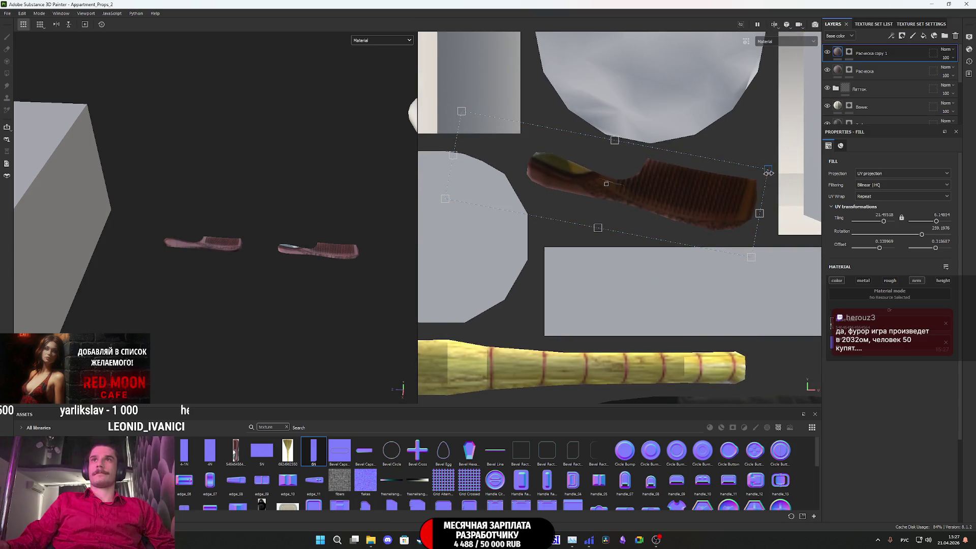
drag(768, 173, 765, 178)
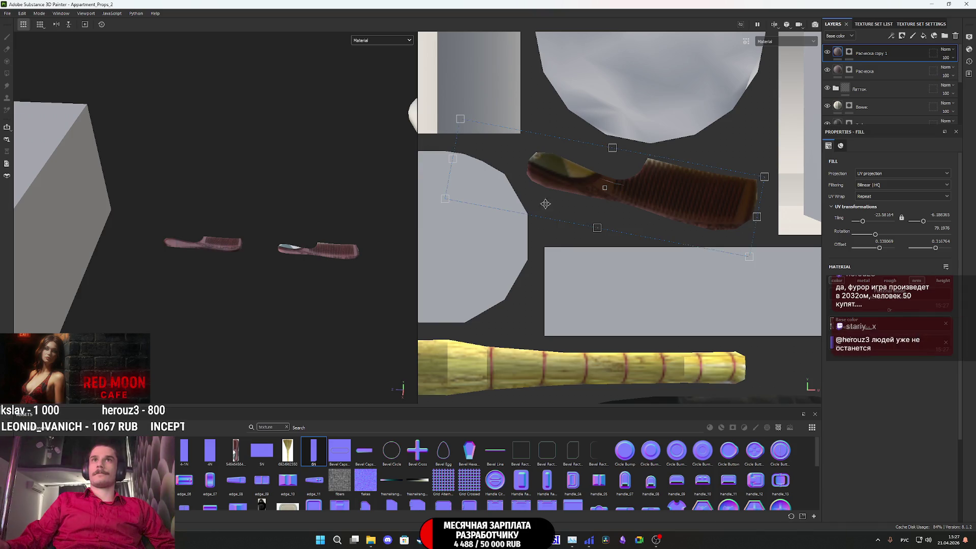
drag(445, 198, 514, 196)
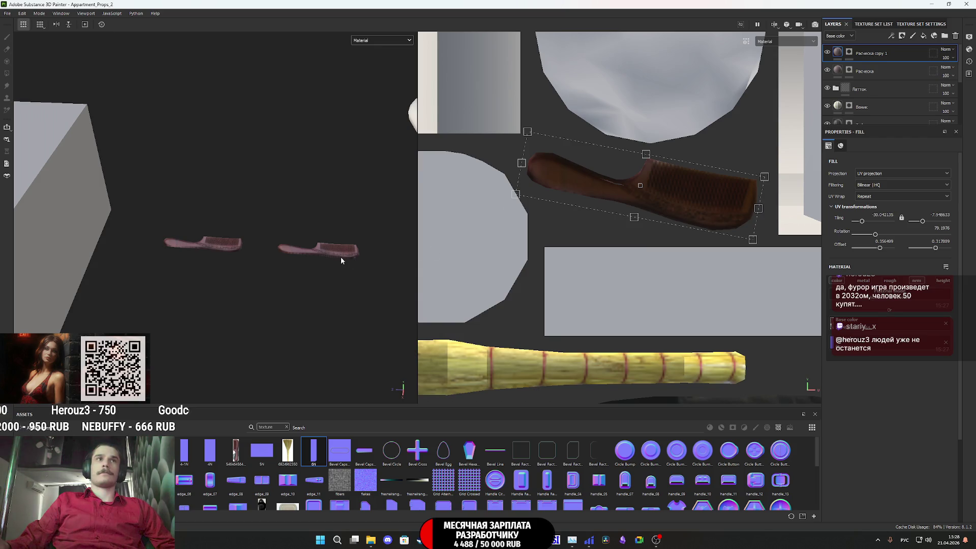
scroll(332, 250, up, 4)
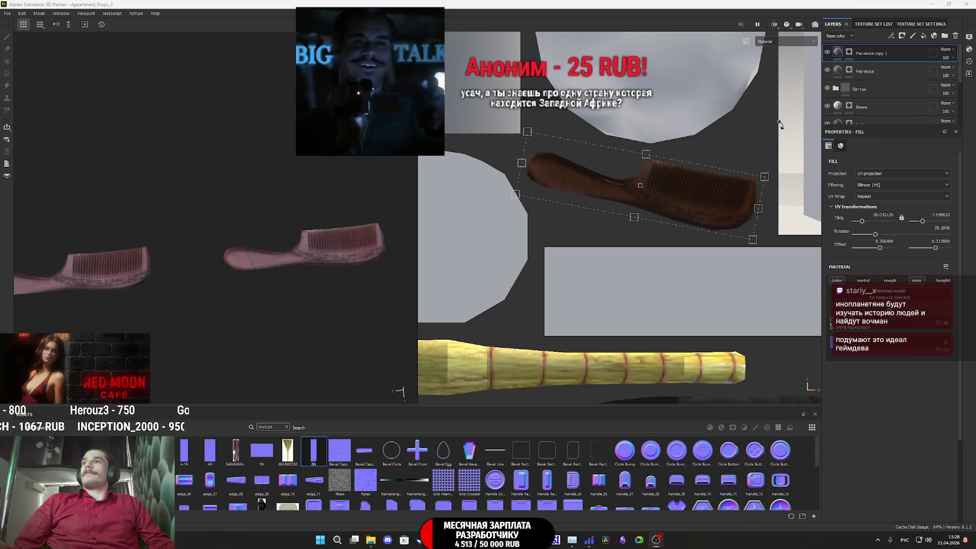
double_click(875, 57)
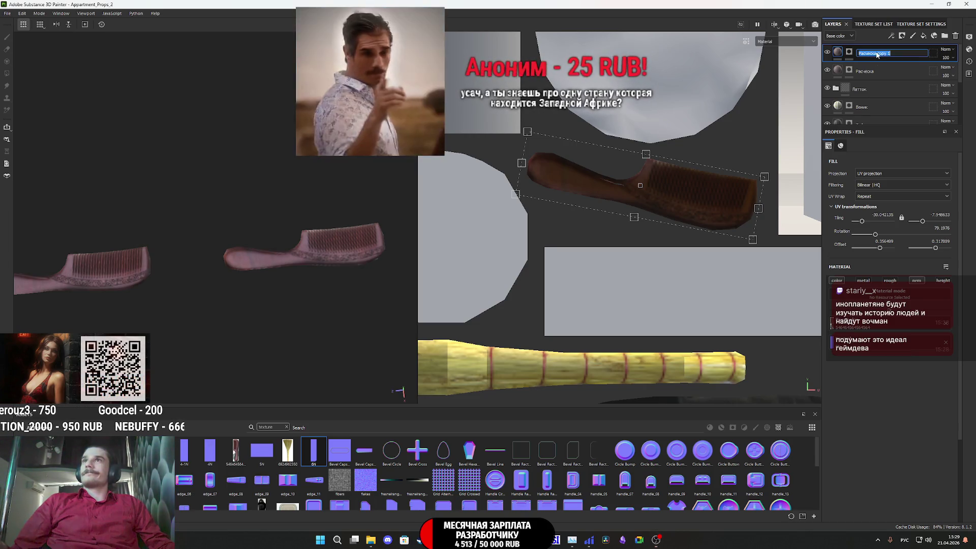
Step: Name the copied layer Расческа2, then switch to the web browser
text(Расческа)
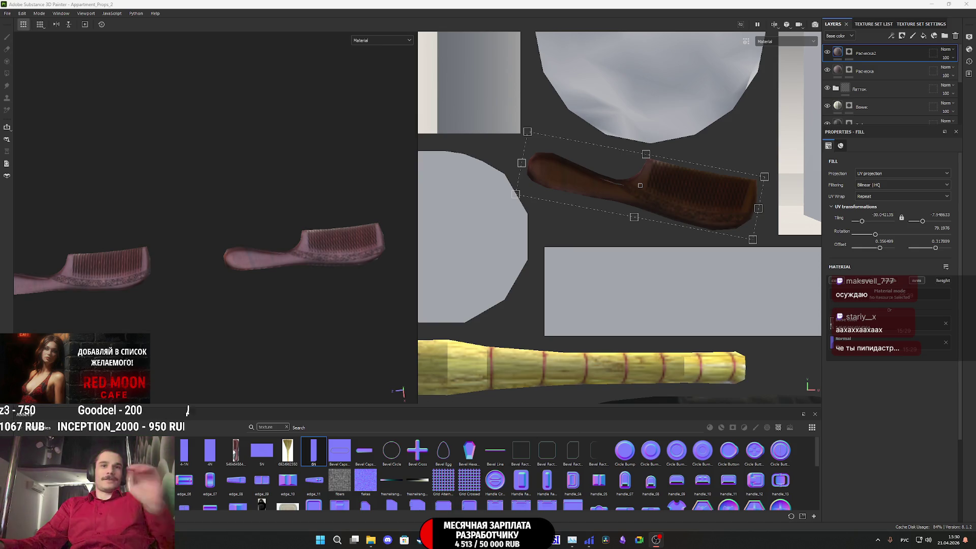
click(656, 540)
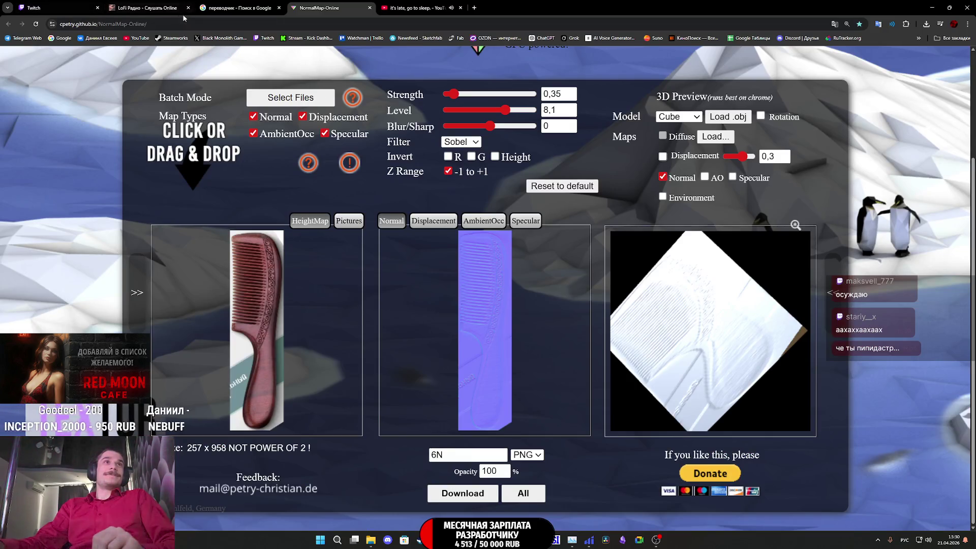
Step: Play a classical music video on YouTube, check the Twitch dashboard, and return to Painter
click(414, 8)
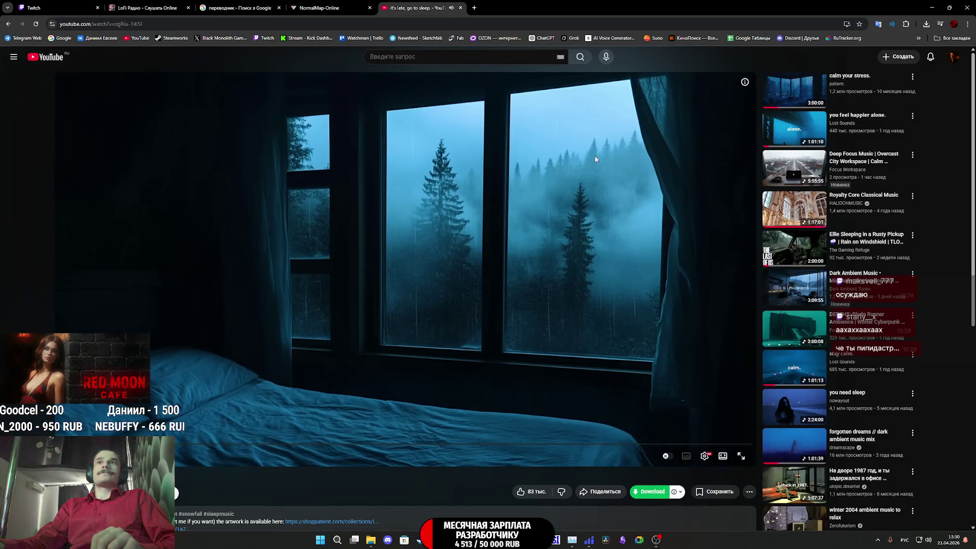
click(795, 209)
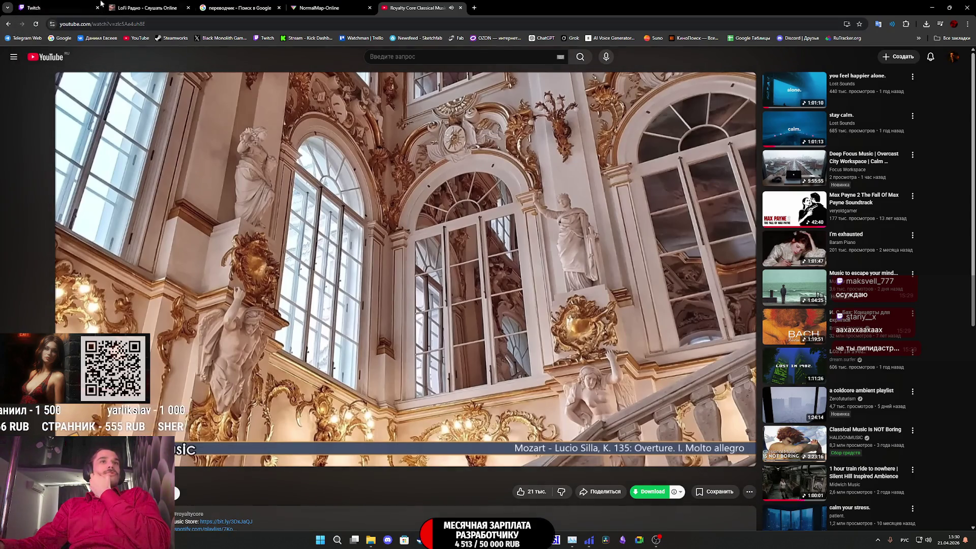
click(74, 4)
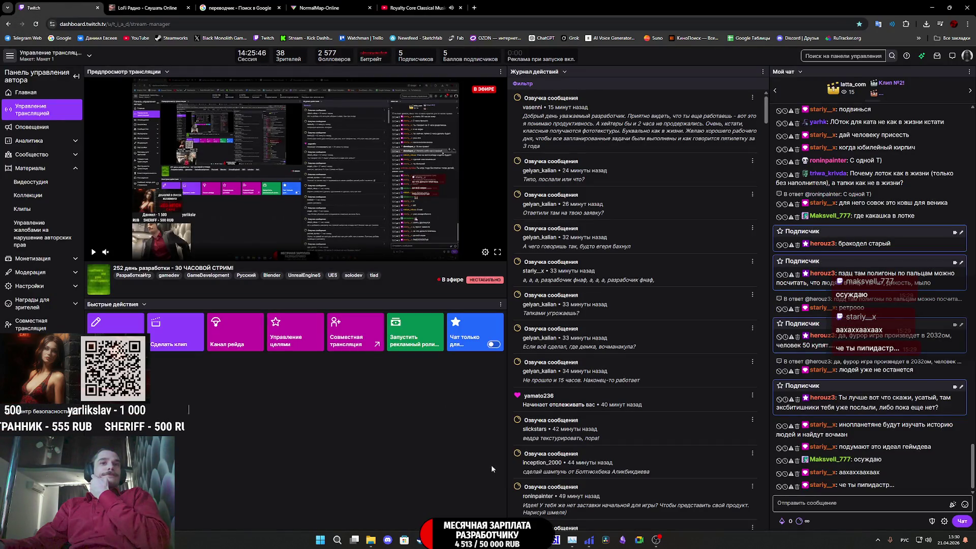
click(539, 540)
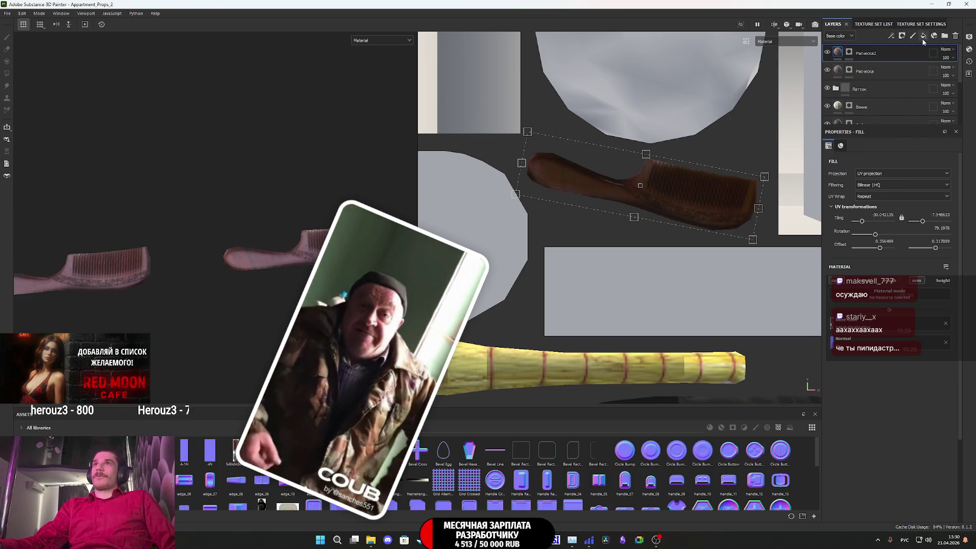
Step: Give Расческа2 an HSL Perceptive filter and view only Base color
right_click(838, 53)
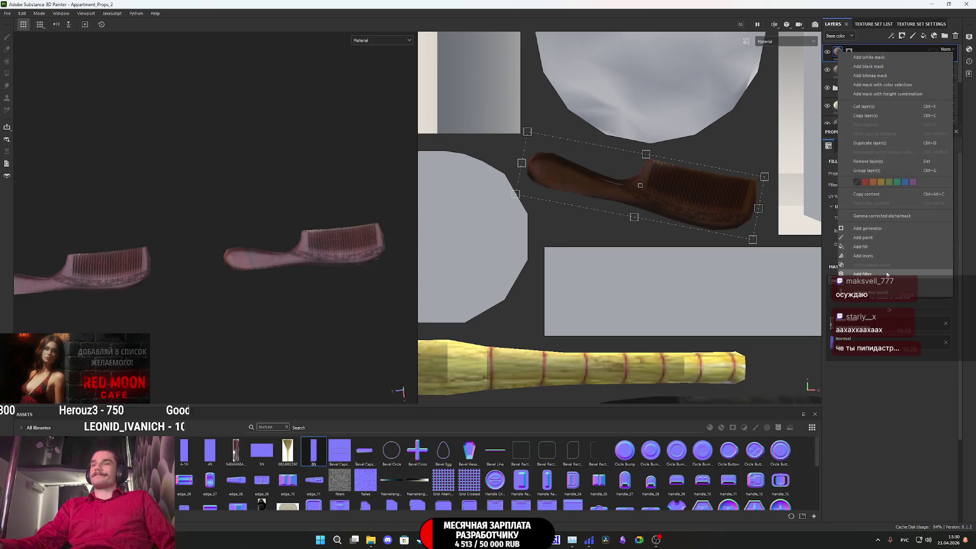
click(887, 274)
click(895, 179)
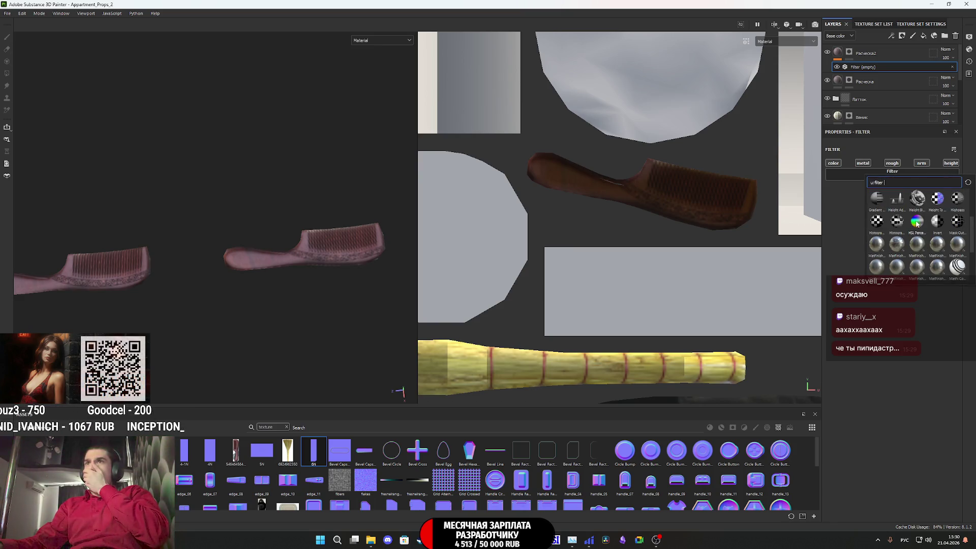
click(916, 221)
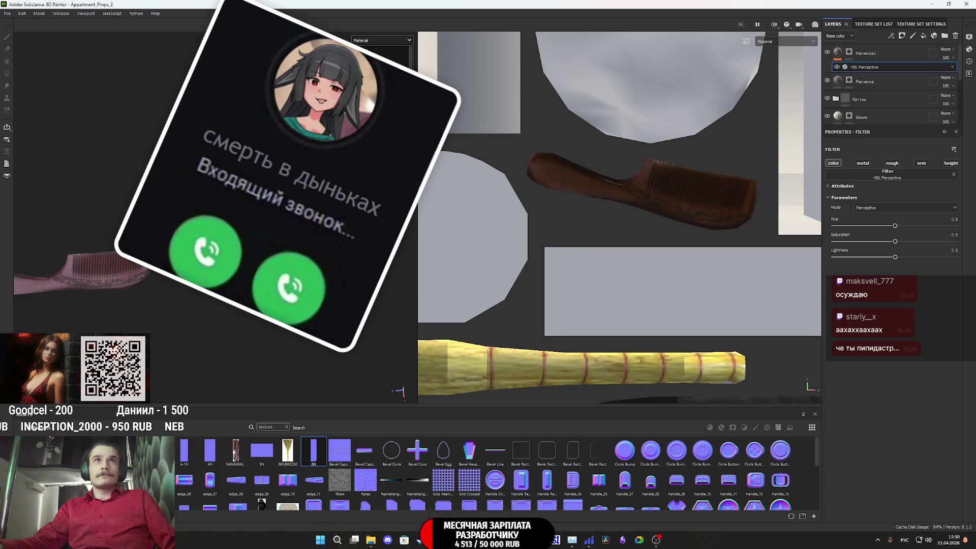
key(c)
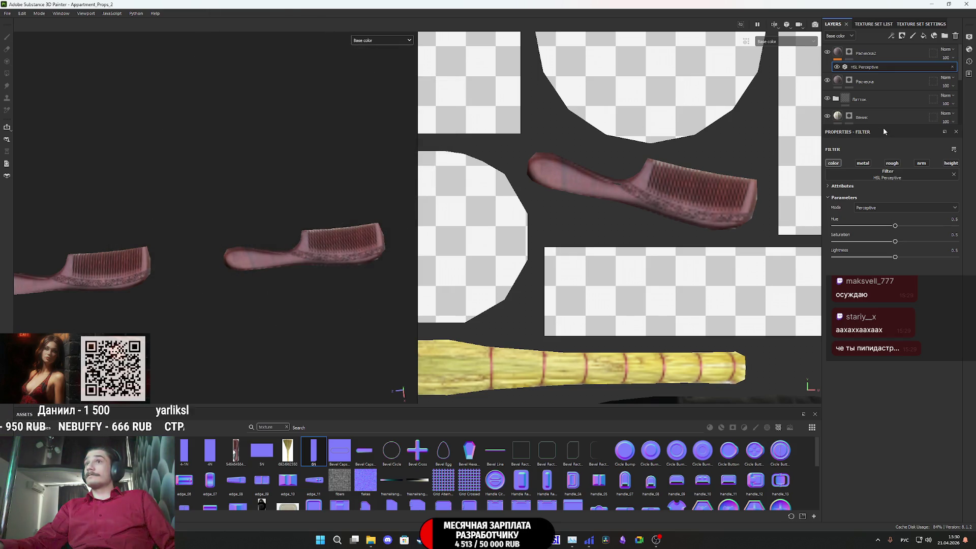
Step: Set the HSL filter to hue 0.375, saturation 0.625, lightness 0.481 for a purple comb
drag(895, 226, 935, 227)
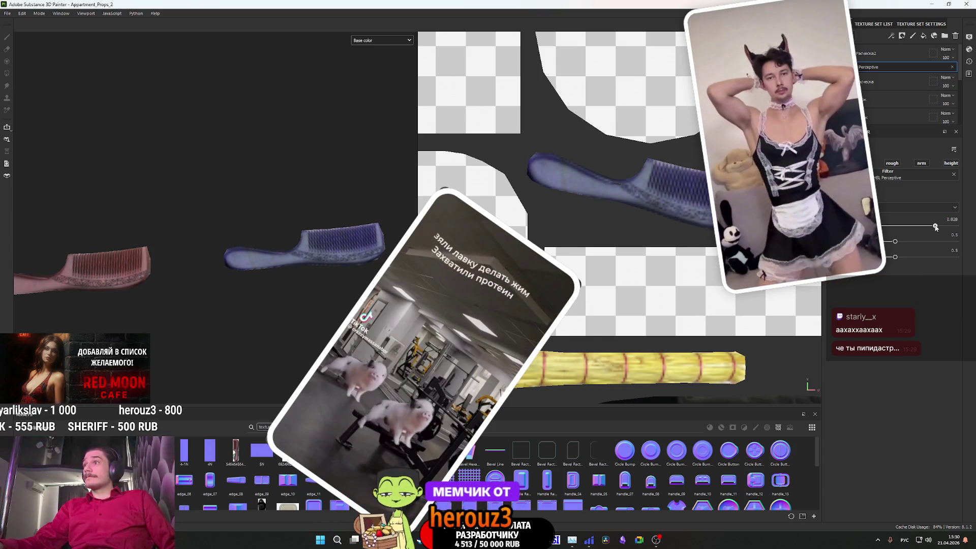
mouse_move(935, 227)
mouse_down()
mouse_move(821, 227)
mouse_move(879, 230)
mouse_up()
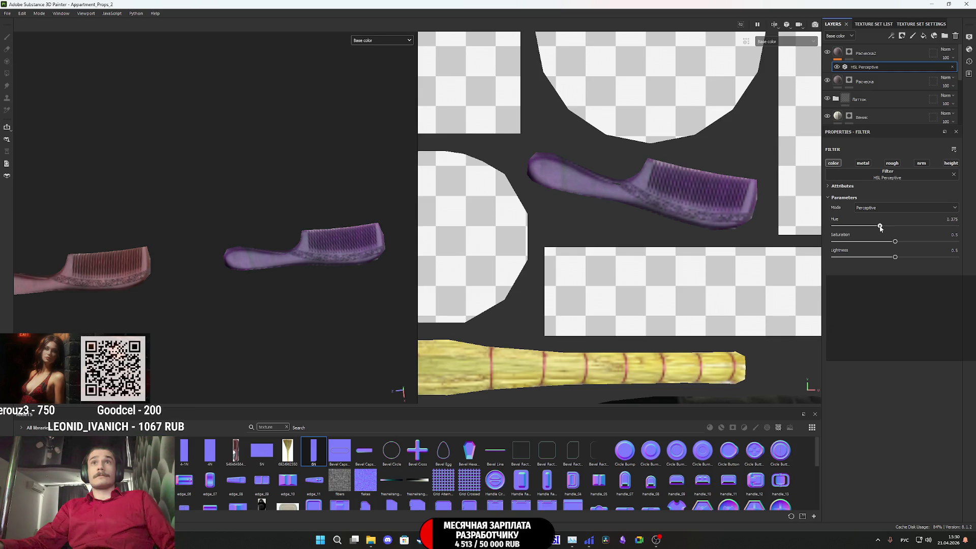
mouse_move(896, 244)
mouse_down()
mouse_move(918, 242)
mouse_move(875, 257)
mouse_move(902, 257)
mouse_move(891, 255)
mouse_up()
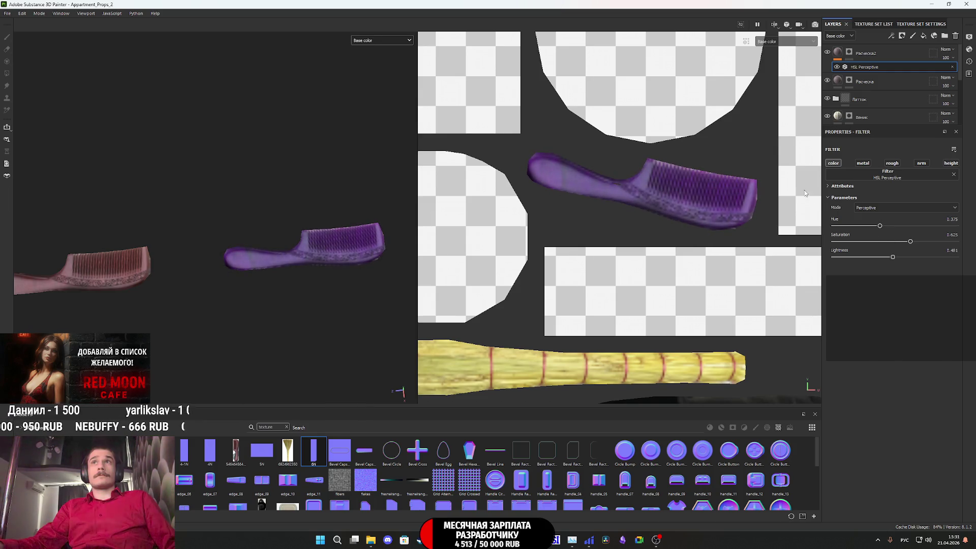
scroll(326, 252, down, 5)
alt+drag(337, 236, 342, 232)
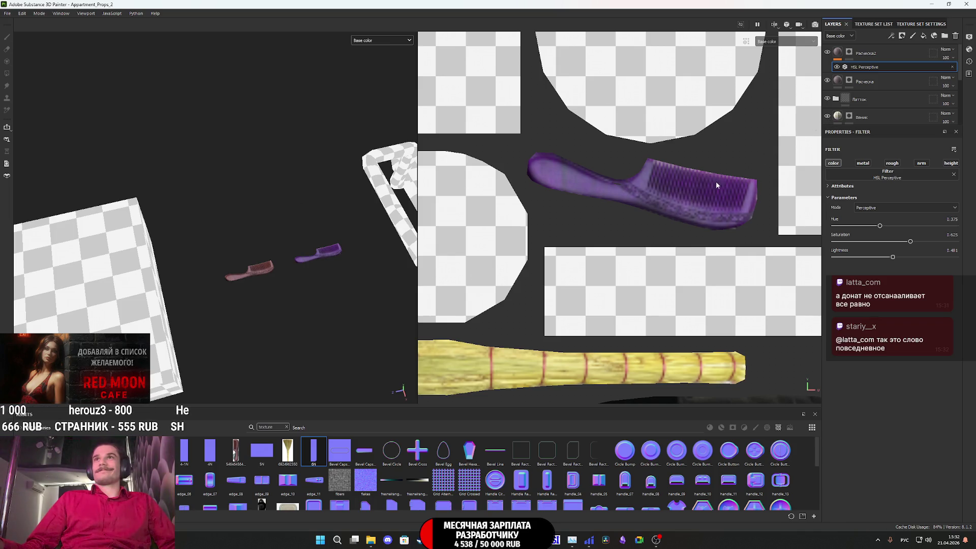
Step: Zoom out and centre the 2D view on the full UV texture sheet
scroll(658, 220, down, 5)
scroll(662, 222, down, 5)
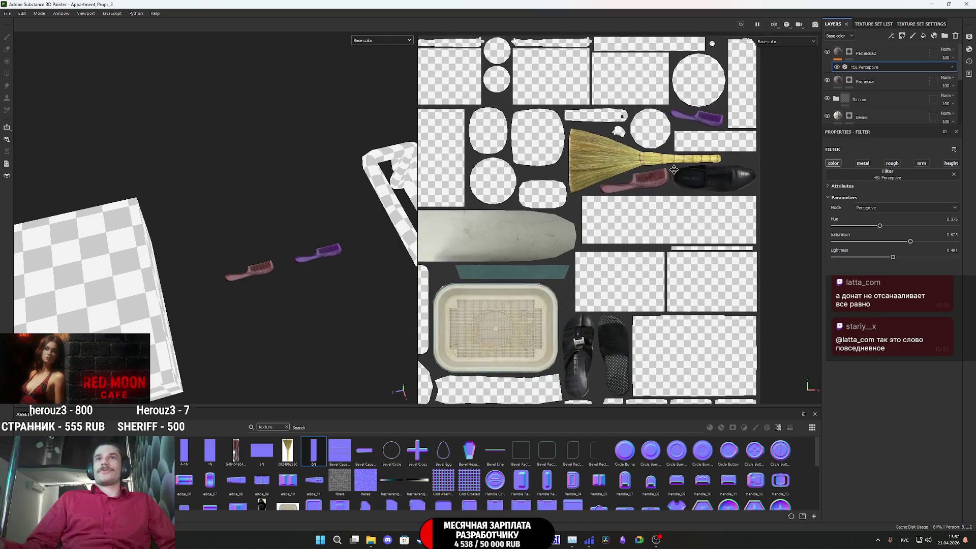
middle_drag(647, 210, 671, 244)
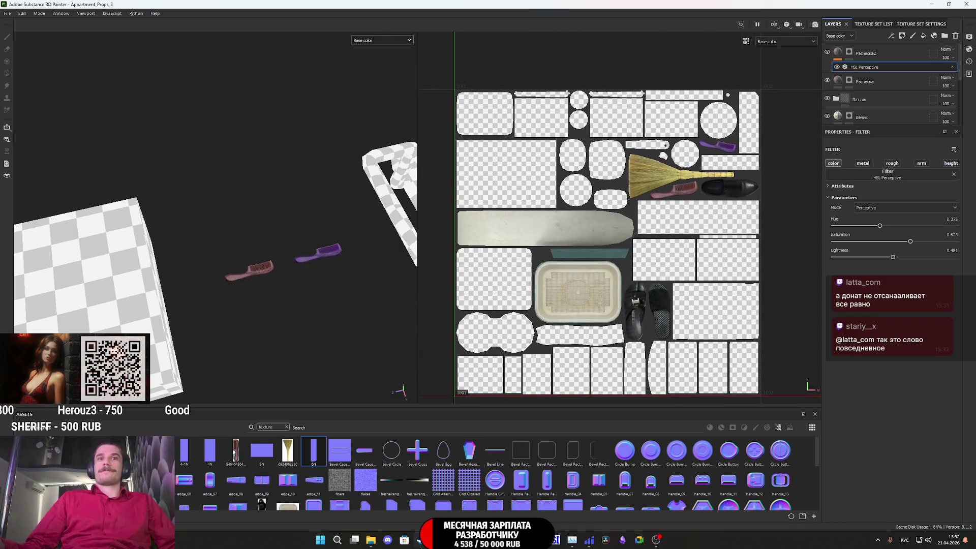
mouse_move(438, 539)
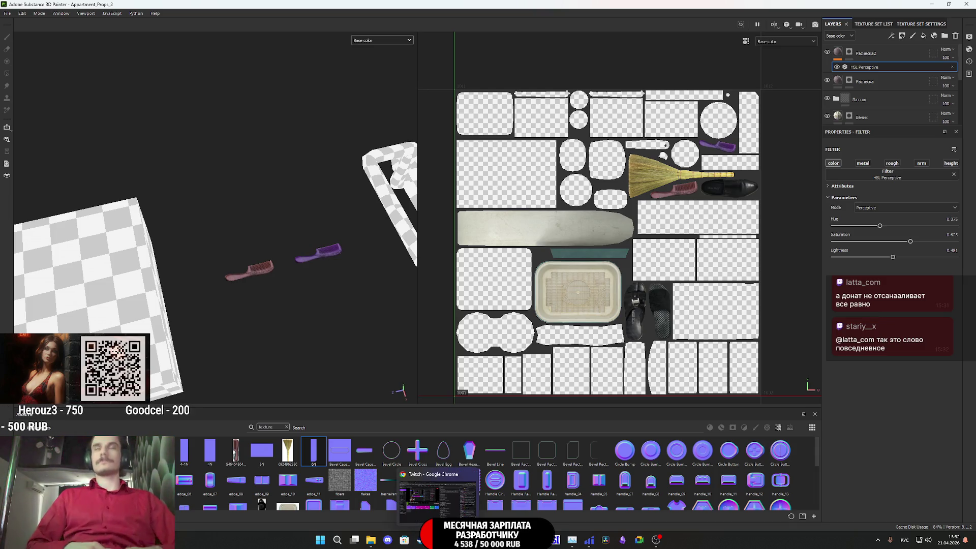
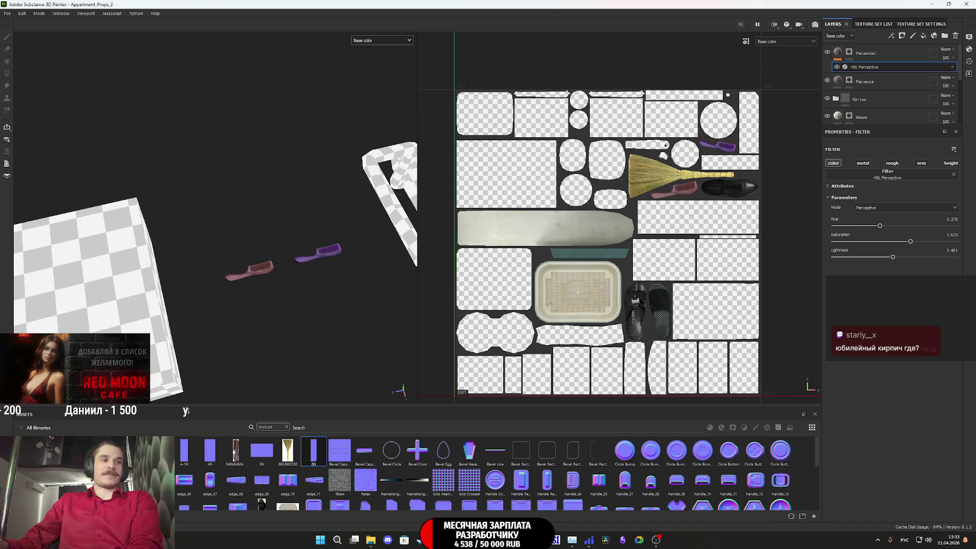
Step: Minimize Substance 3D Painter with Win+D to reveal the Windows desktop
mouse_move(640, 490)
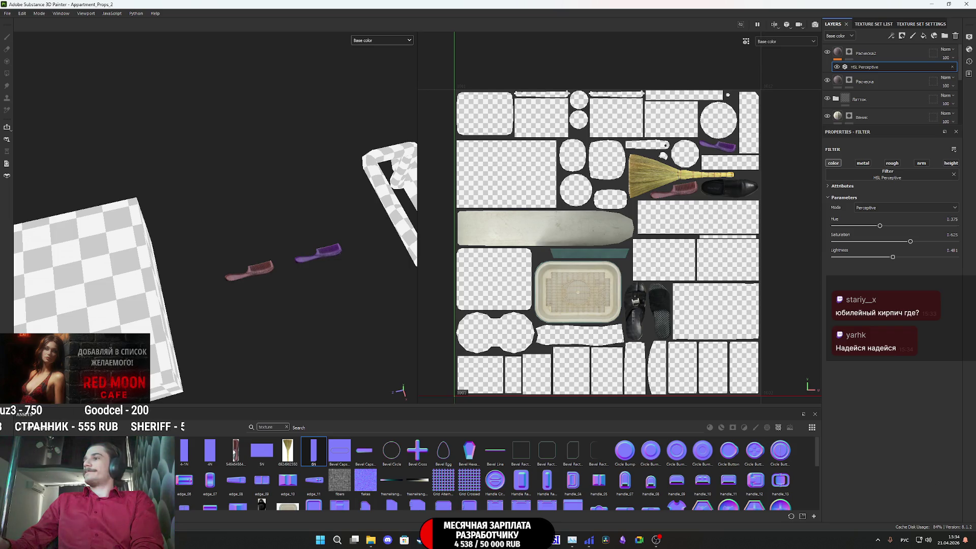
key(super+d)
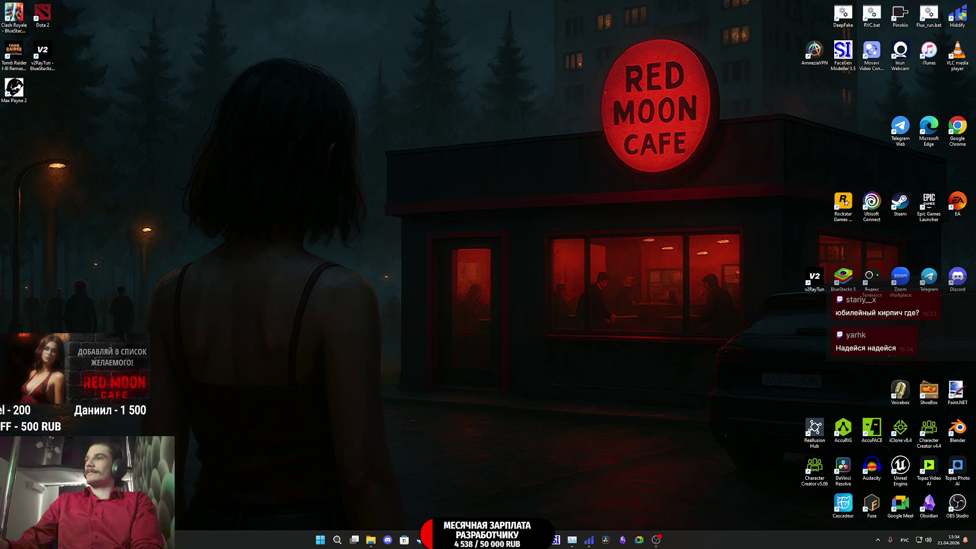
Step: Restore the hidden windows and switch to the double pet bowl reference photo
key(super+d)
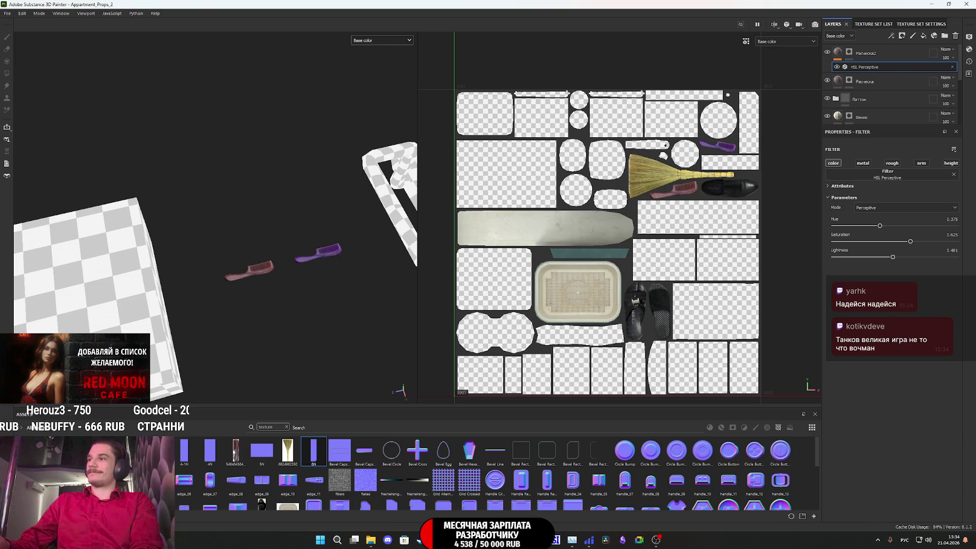
key(alt+Tab)
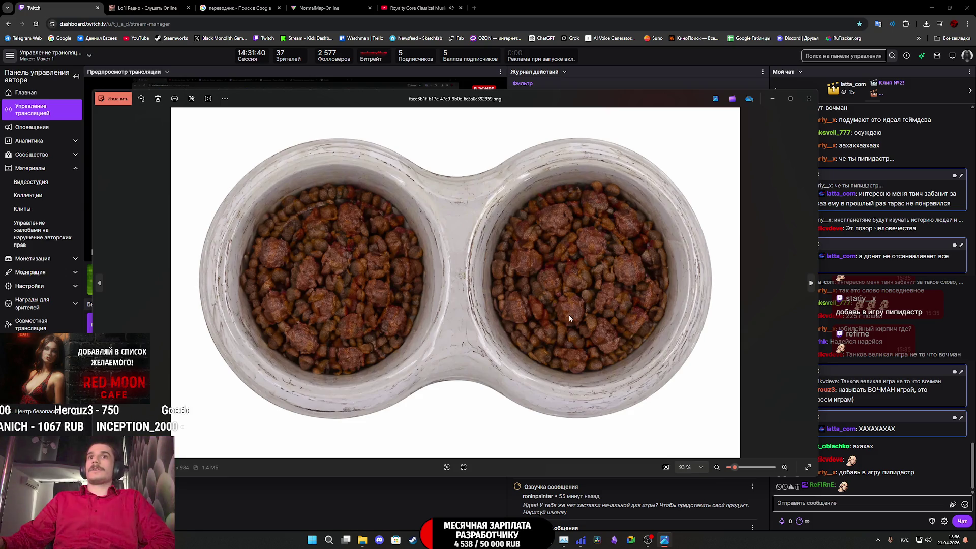
Step: Close the bowl photo in Windows Photos and return to the comb texturing project
click(809, 98)
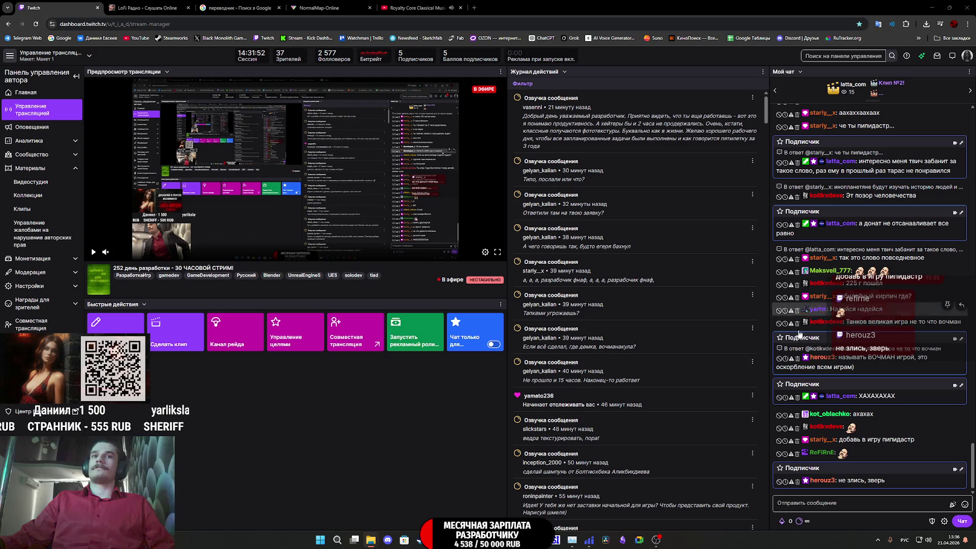
key(alt+Tab)
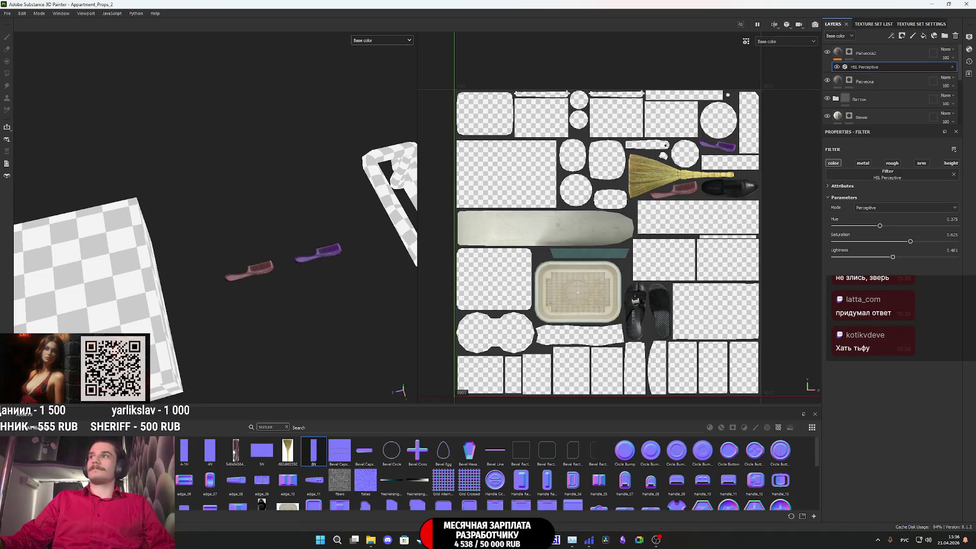
Step: Import the kibble-bowl photo into the current project as a texture
drag(583, 475, 583, 475)
click(584, 193)
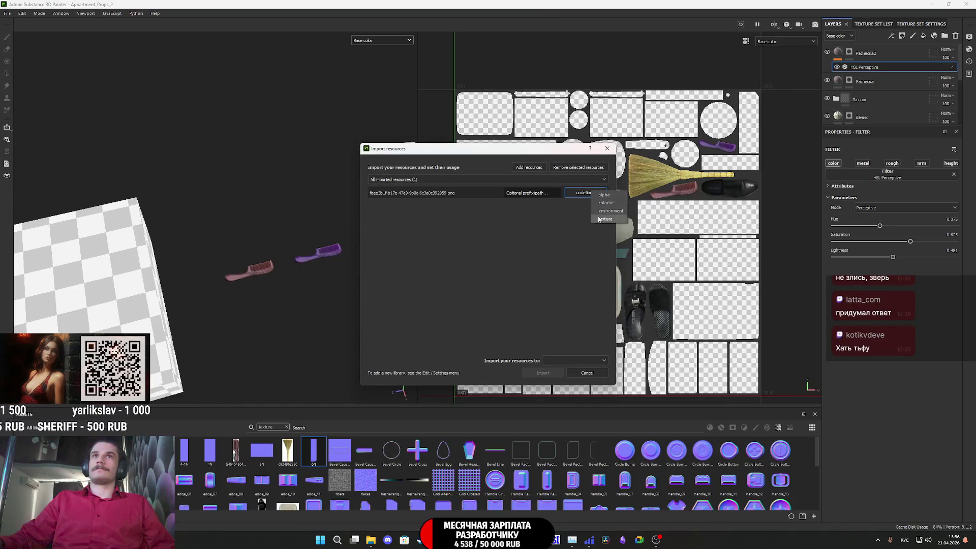
click(605, 219)
click(575, 361)
click(564, 370)
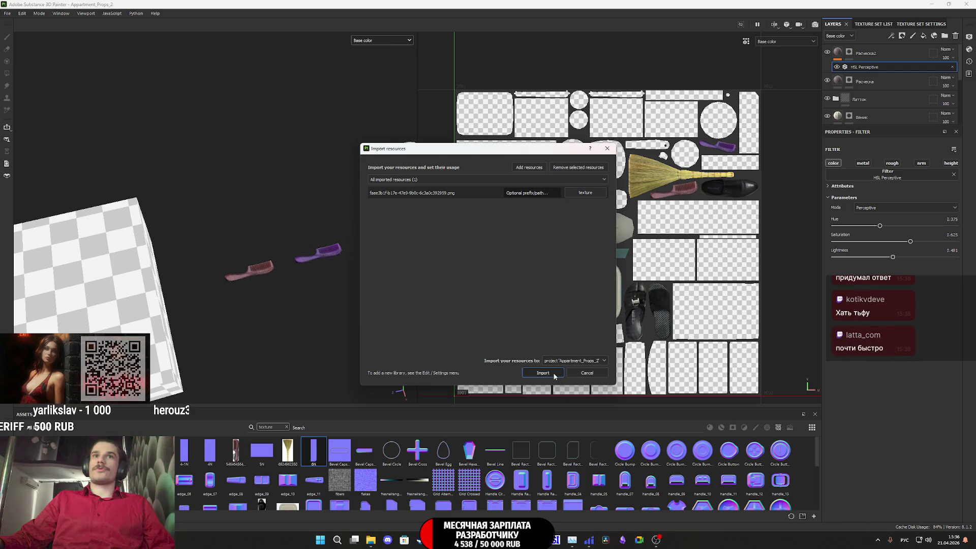
click(543, 373)
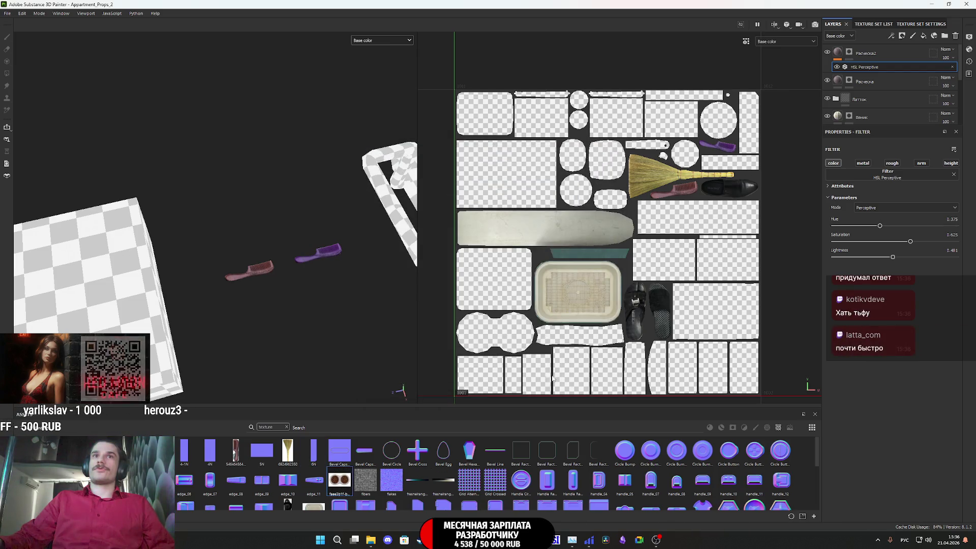
Step: Add a fill layer above Расческа2 using the photo as base color only, with metalness, roughness, normal and height off
click(907, 50)
click(924, 36)
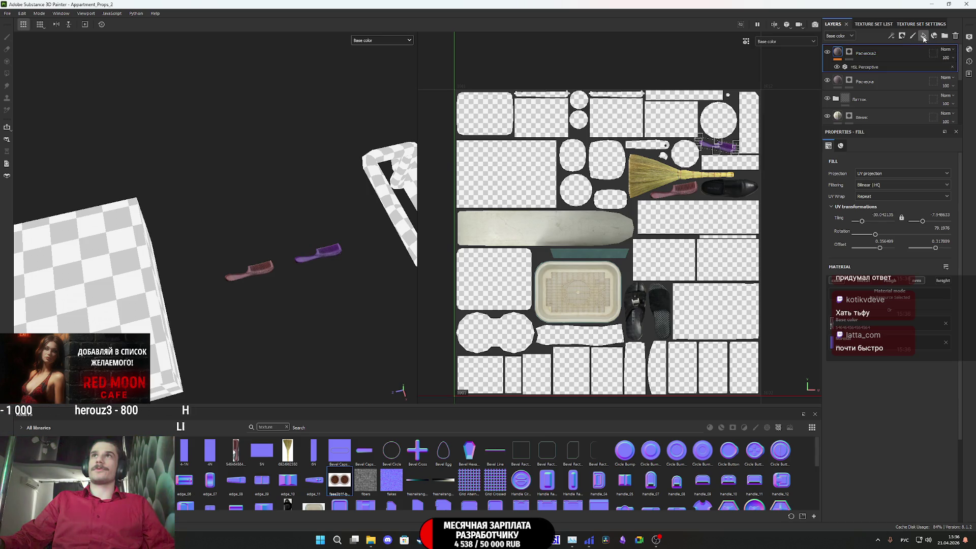
drag(540, 430, 864, 322)
click(863, 280)
click(889, 280)
click(916, 280)
click(946, 281)
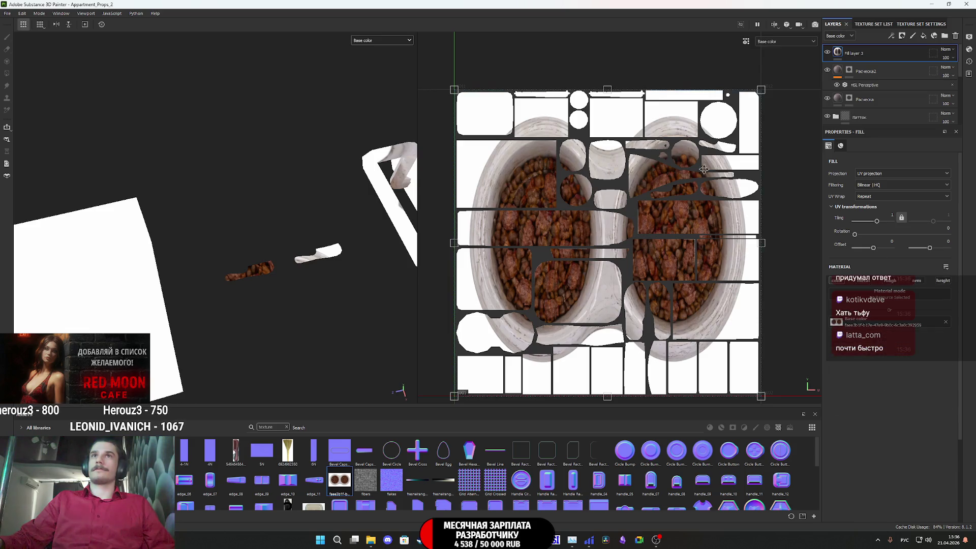
Step: Add a mask to Fill layer 3 and turn the view toward the bowl
right_click(847, 59)
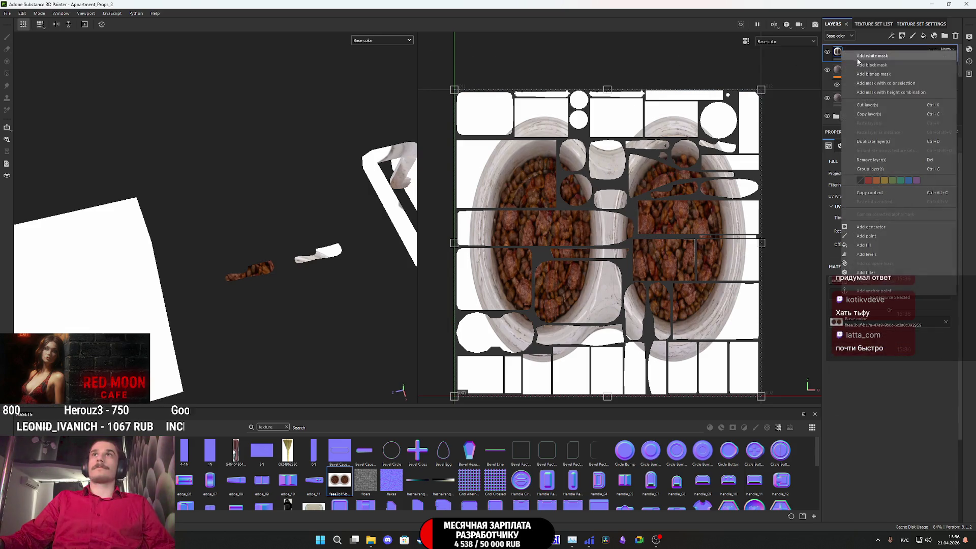
click(901, 217)
mouse_move(298, 292)
alt+mouse_down()
mouse_move(250, 302)
mouse_move(305, 338)
mouse_move(236, 200)
alt+mouse_up()
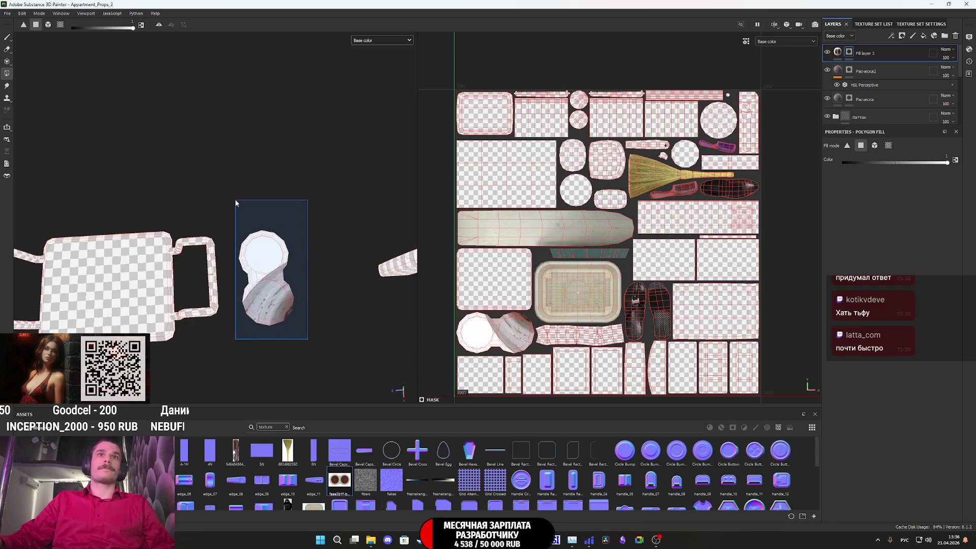
Step: Shrink the kibble photo onto the bowl's UV island and squash it vertically
click(837, 52)
scroll(692, 212, down, 1)
mouse_move(738, 128)
mouse_down()
mouse_move(570, 284)
mouse_move(588, 265)
mouse_up()
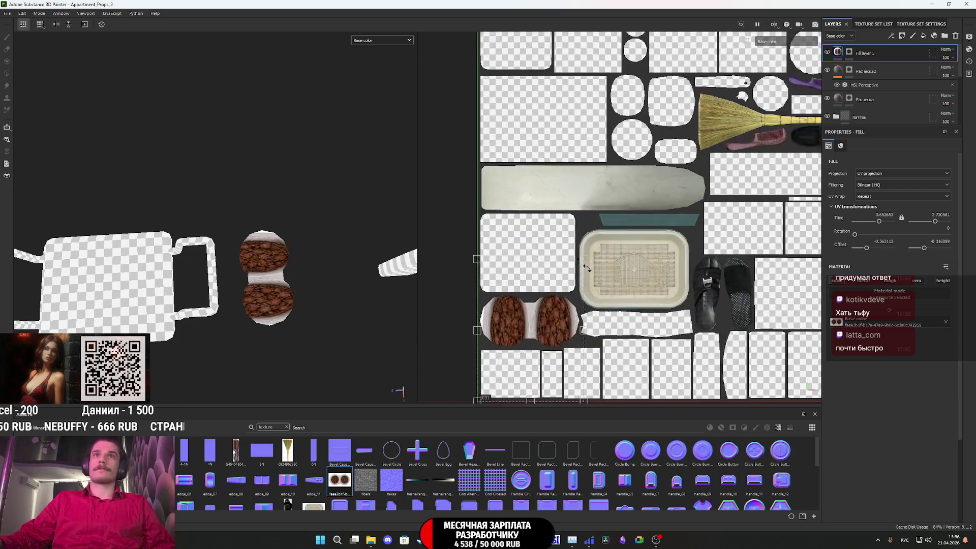
scroll(569, 305, up, 4)
mouse_move(586, 358)
mouse_down()
mouse_move(589, 269)
mouse_move(603, 262)
mouse_move(600, 283)
mouse_up()
scroll(602, 284, up, 5)
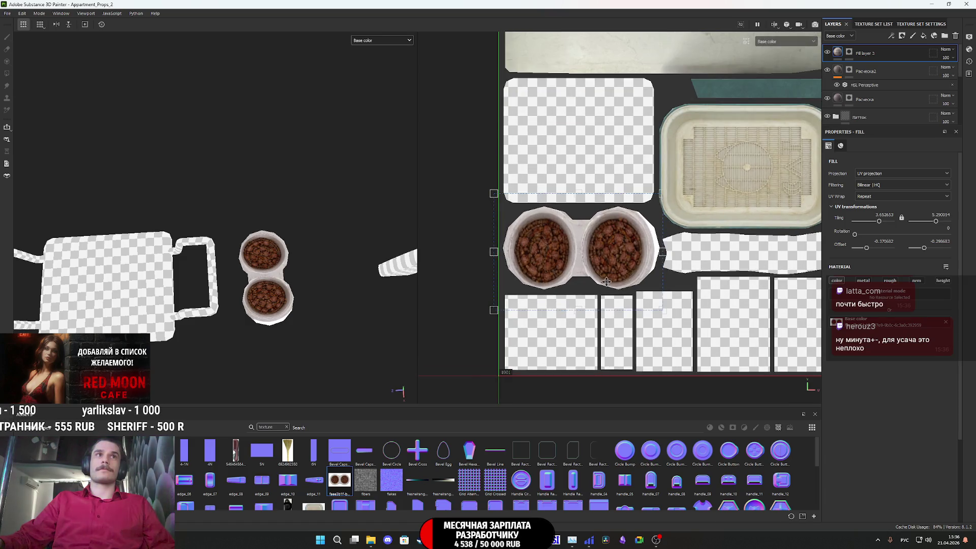
Step: Drag the photo's right, left, bottom and top edges to line up both bowls, then check the model
drag(678, 250, 684, 251)
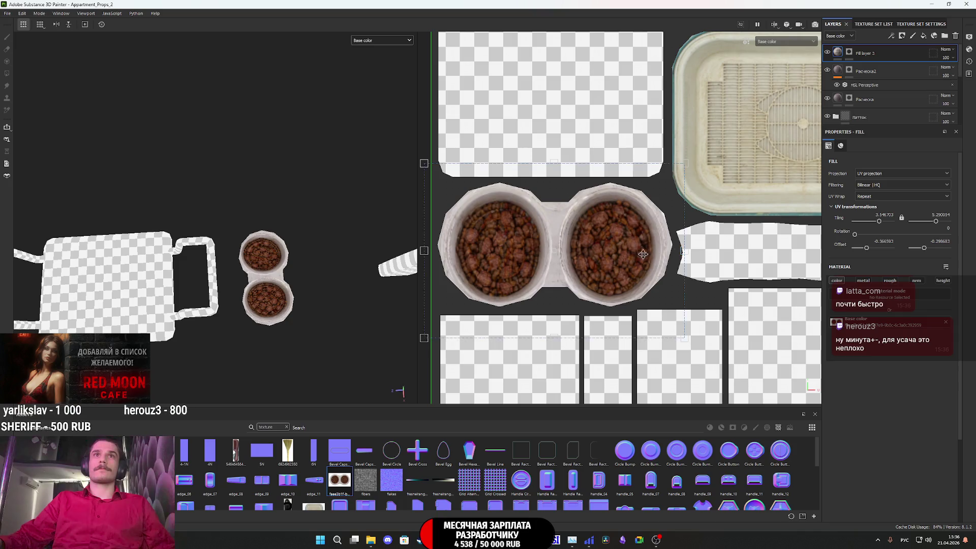
middle_drag(644, 253, 684, 277)
drag(464, 274, 459, 275)
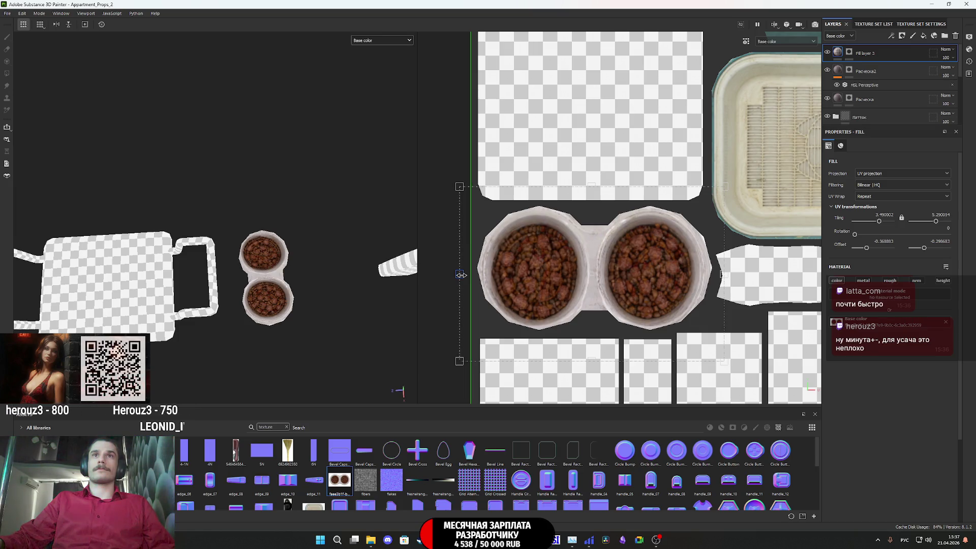
scroll(543, 294, down, 2)
middle_drag(613, 378, 611, 327)
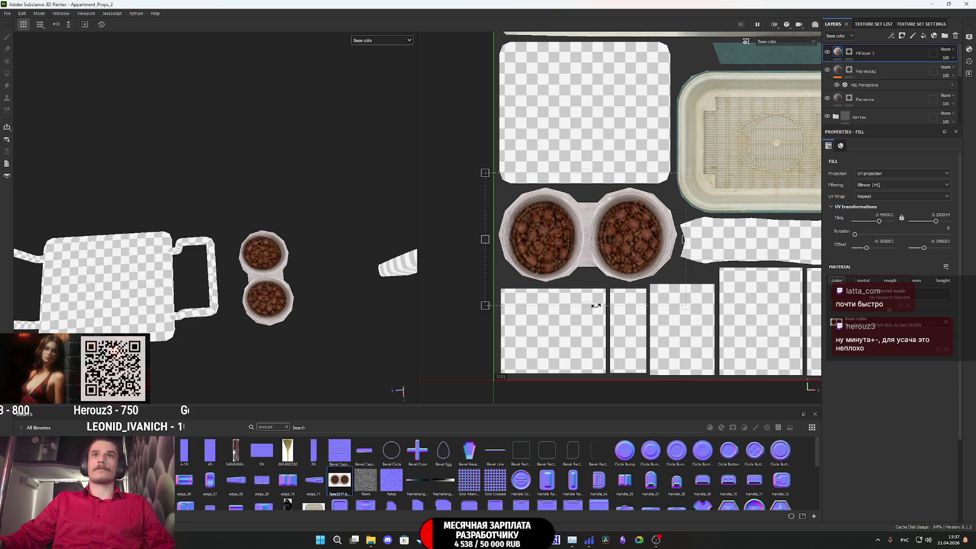
drag(586, 305, 583, 298)
drag(588, 175, 589, 176)
scroll(273, 303, up, 5)
mouse_move(305, 285)
alt+mouse_down()
mouse_move(409, 227)
mouse_move(275, 203)
mouse_move(270, 286)
mouse_move(291, 315)
alt+mouse_up()
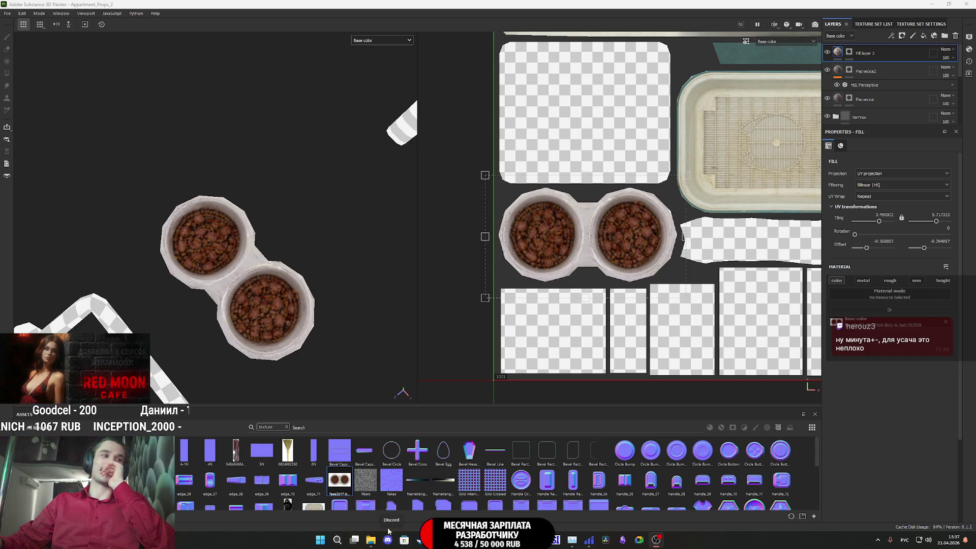
Step: Switch to the Twitch stream dashboard in Chrome
mouse_move(421, 539)
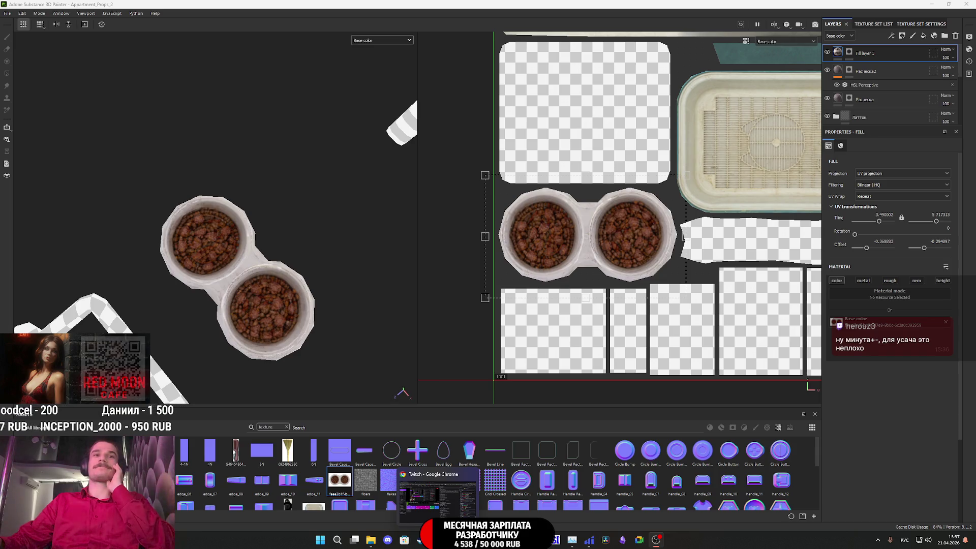
click(437, 496)
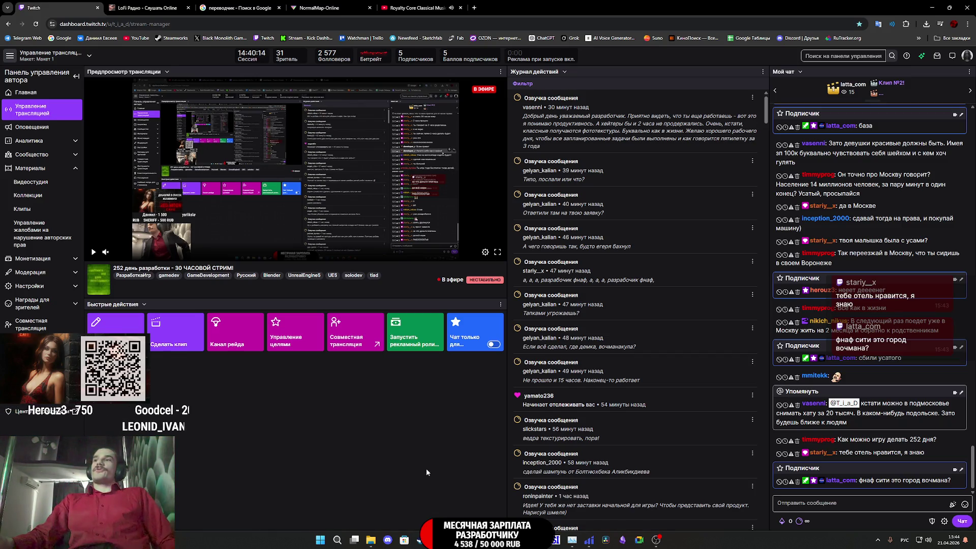
Step: Bring the Substance 3D Painter window with the kibble-filled bowl back to the front
mouse_move(523, 540)
click(523, 496)
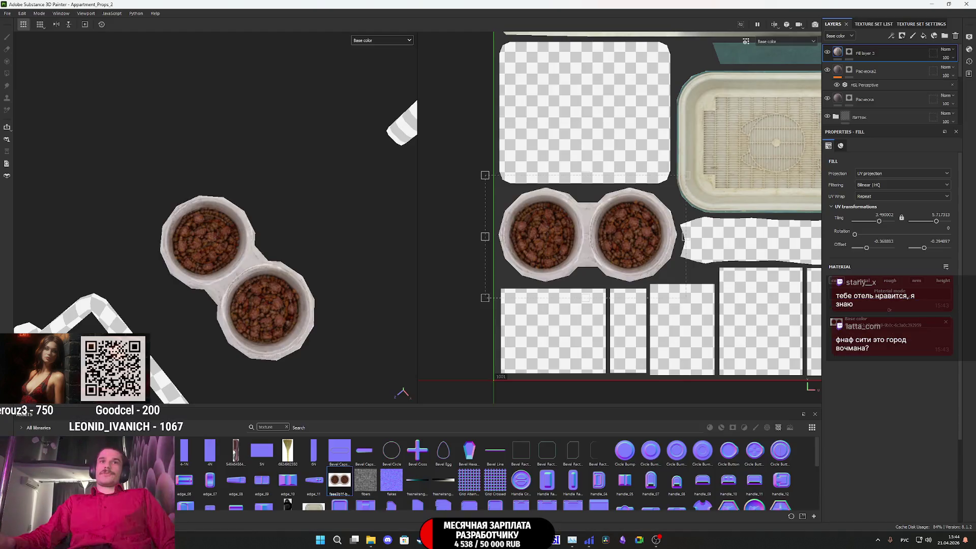
Step: Return to the Twitch dashboard in Chrome and open a new blank tab
mouse_move(437, 540)
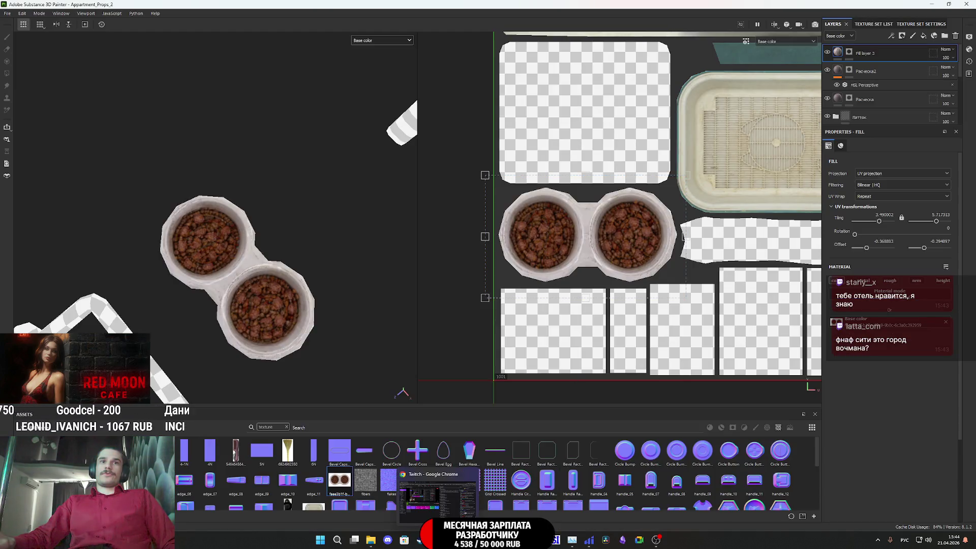
click(437, 491)
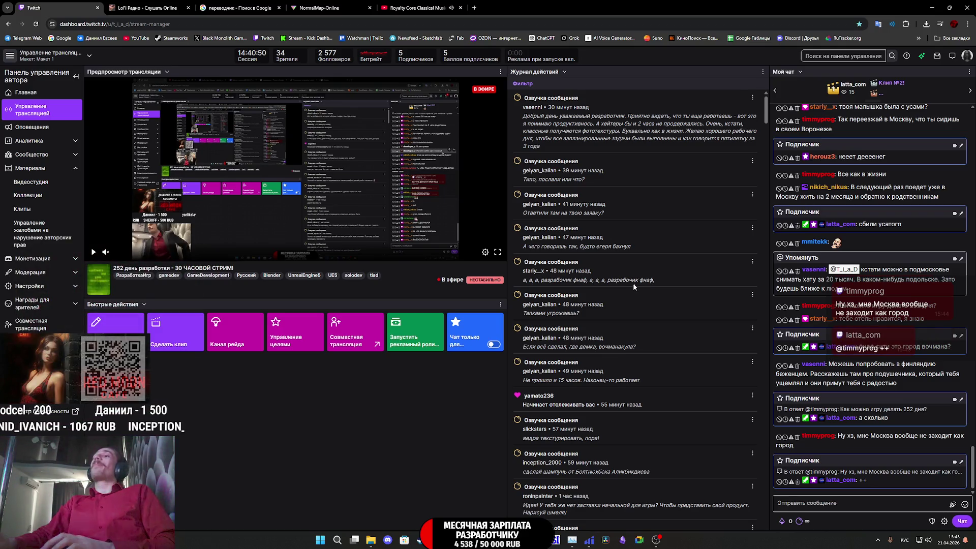
click(476, 8)
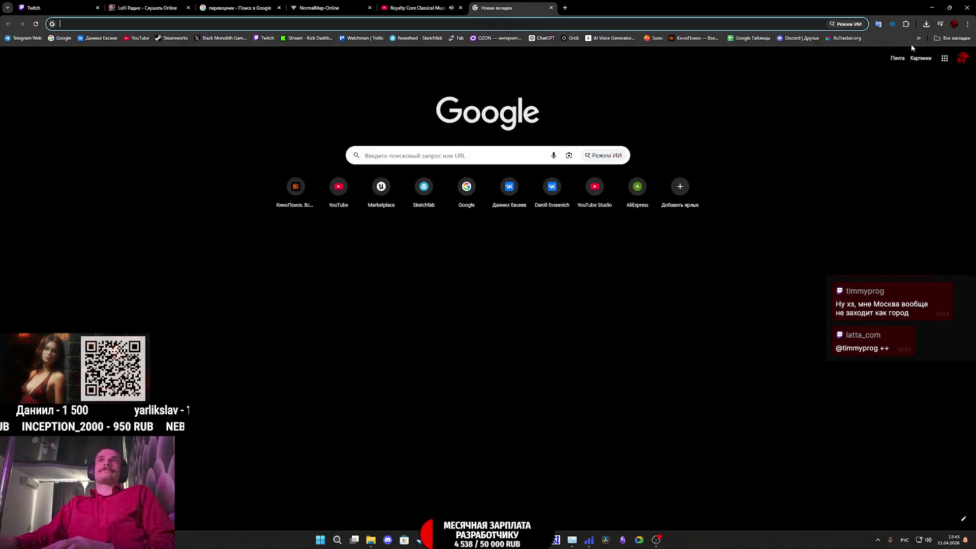
Step: Read the YouTube Red Moon Cafe premiere email under Gmail's Соцсети category, then close the Gmail tab
click(897, 60)
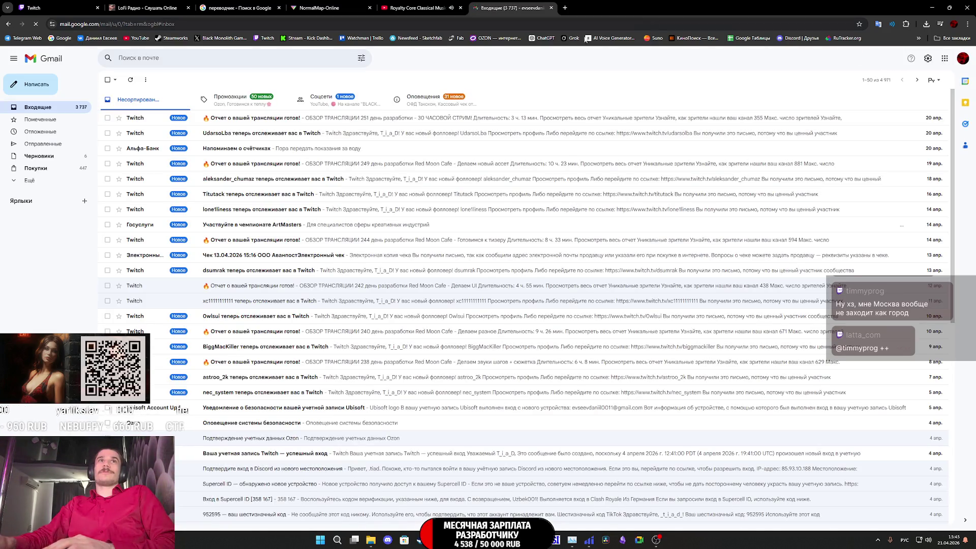
click(357, 104)
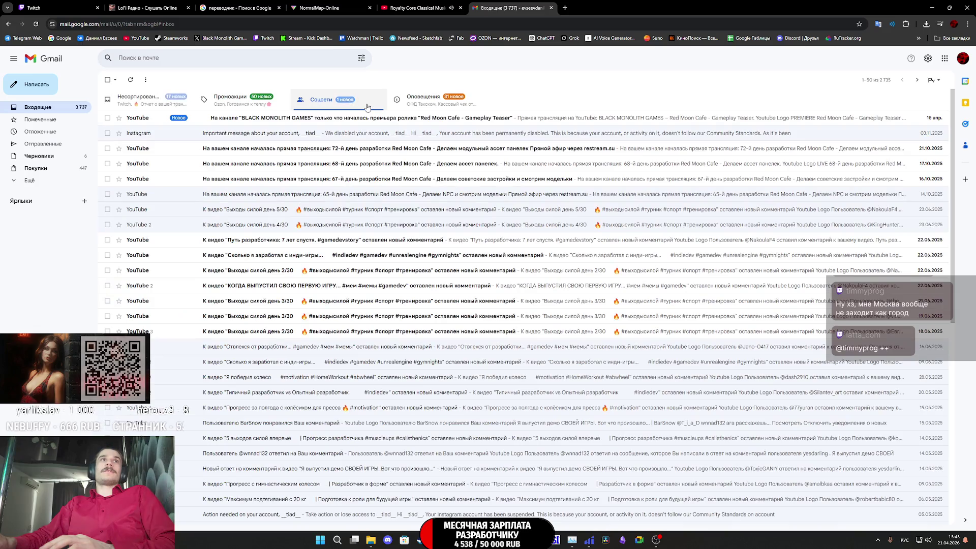
click(414, 123)
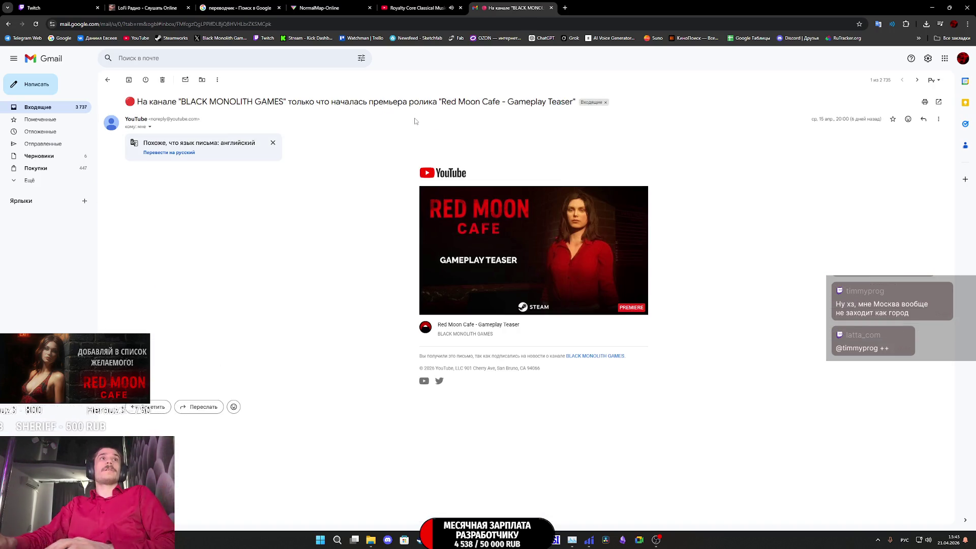
middle_click(520, 5)
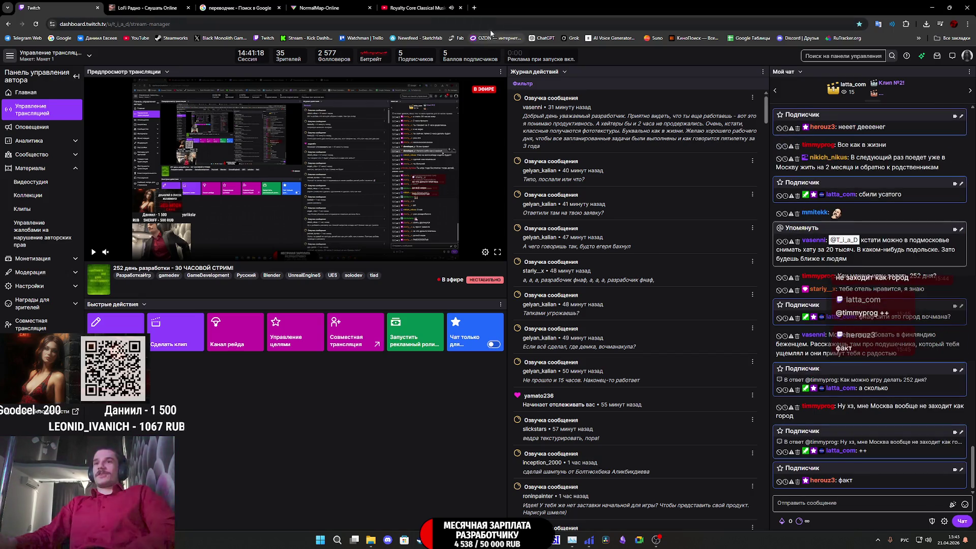
Step: Open a new blank tab from the browser's tab strip
click(474, 8)
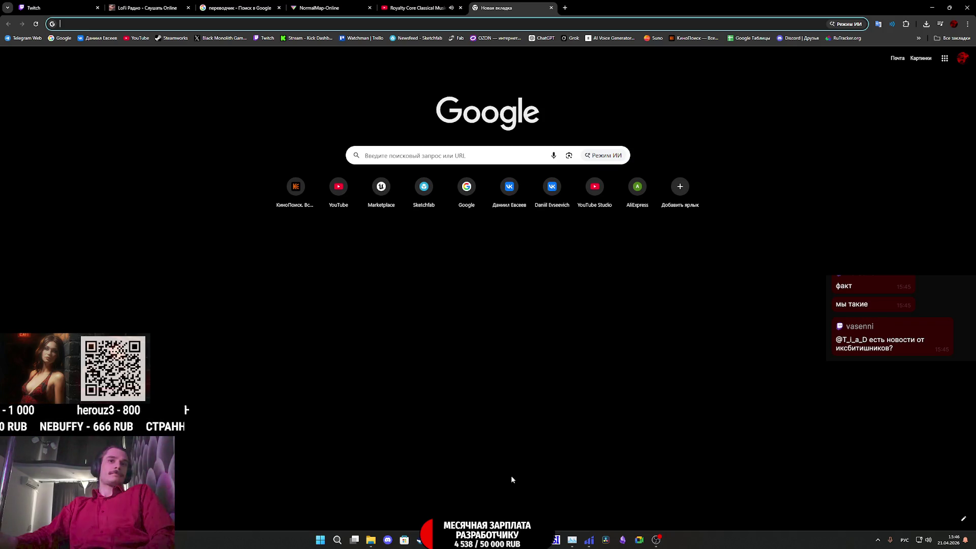
Step: Search Google for 'миска с едой' and switch to the image results
mouse_move(522, 540)
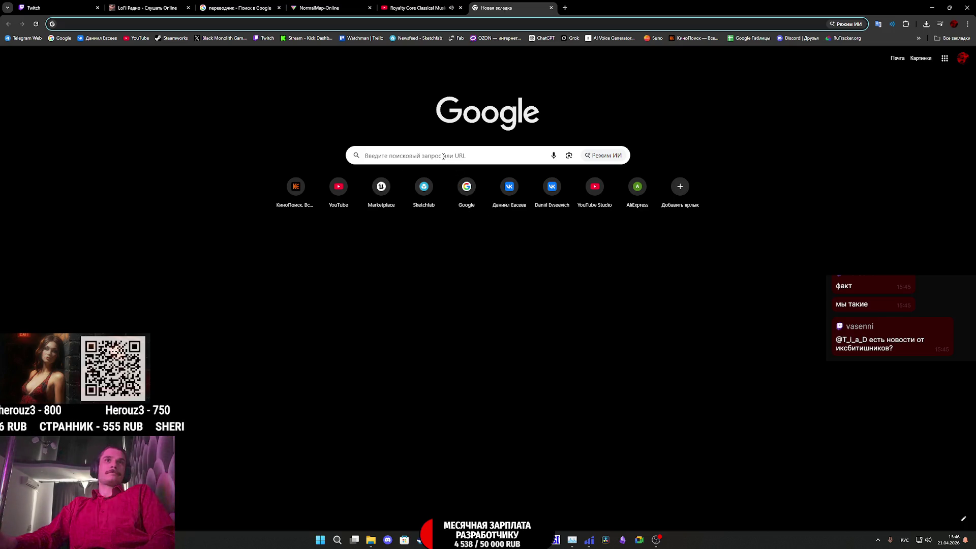
click(444, 152)
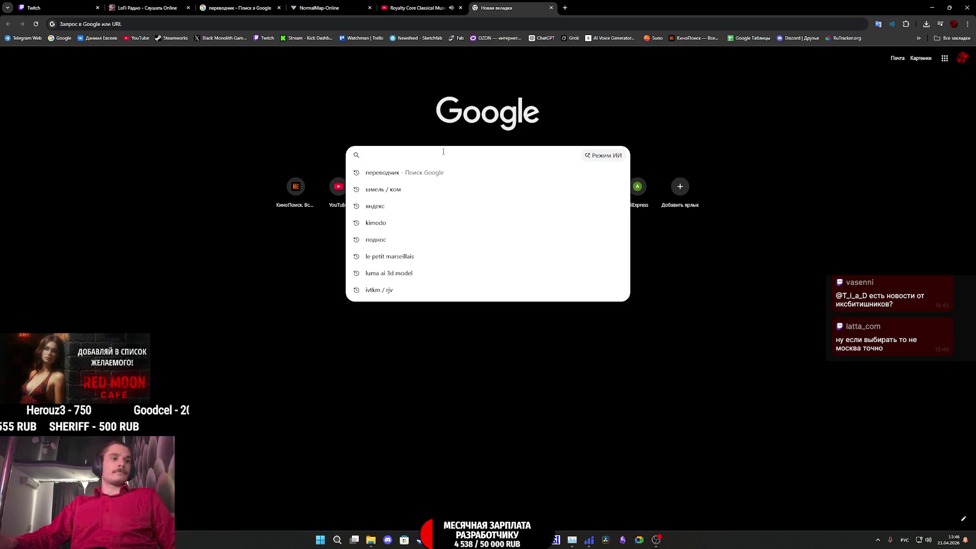
text(ми)
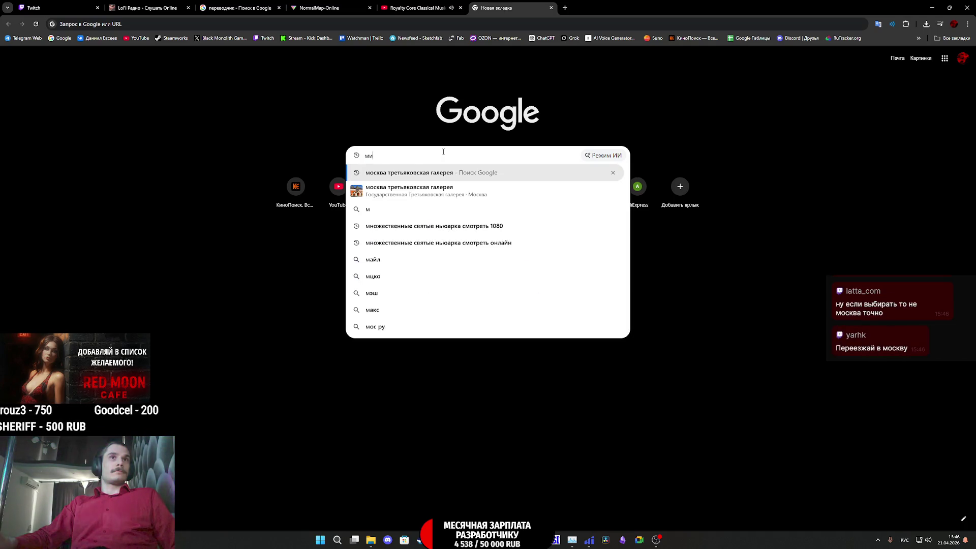
text(ска с)
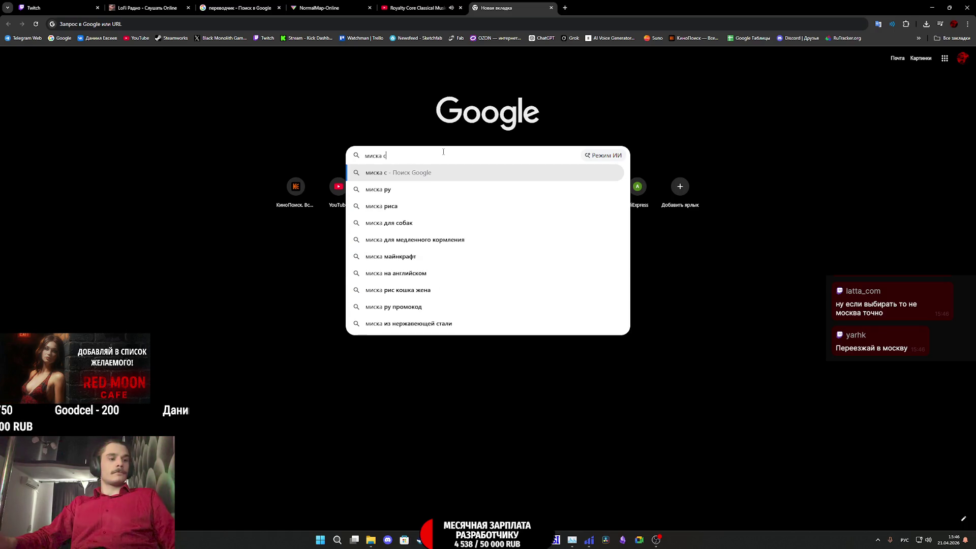
text( едо)
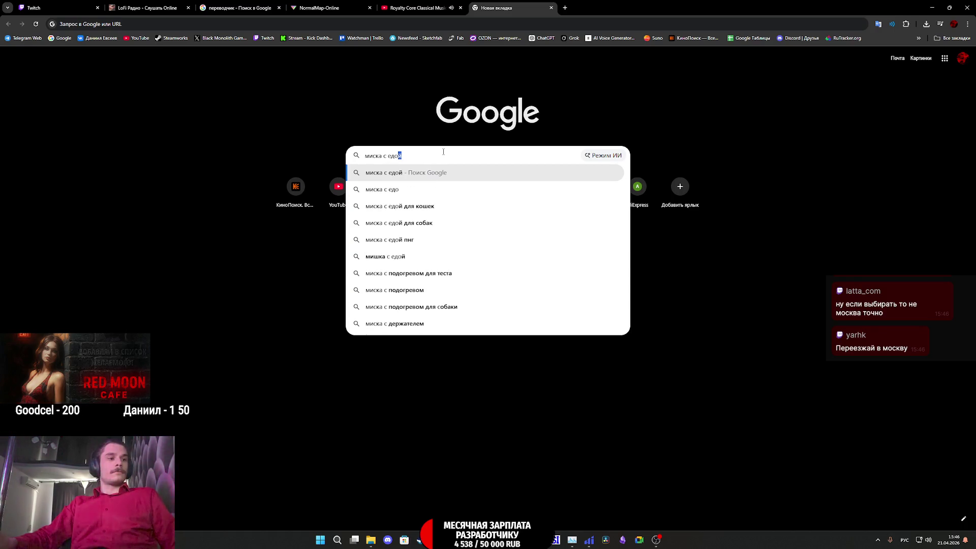
text(й)
key(Return)
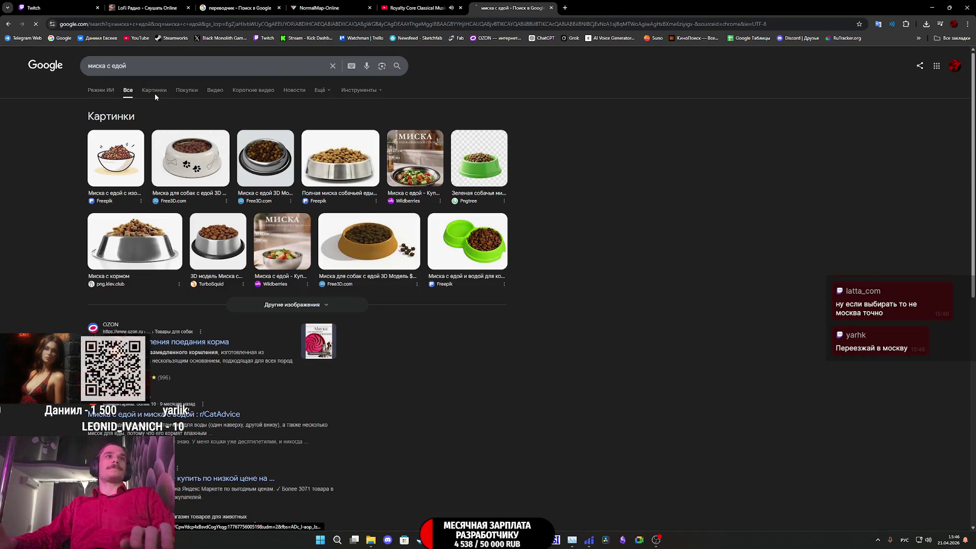
click(155, 91)
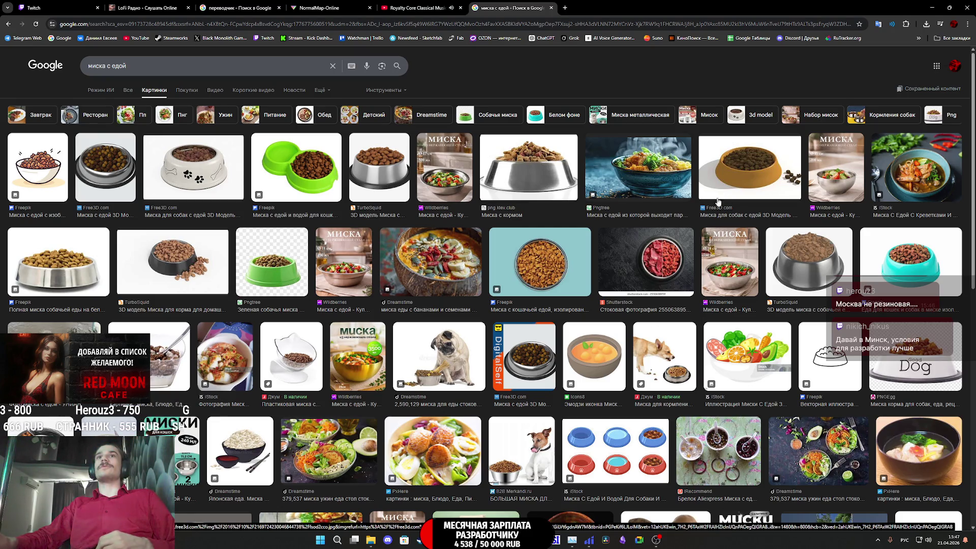
Step: Preview the Freepik kibble bowl photo and snip it to the clipboard with Win+Shift+S
click(549, 265)
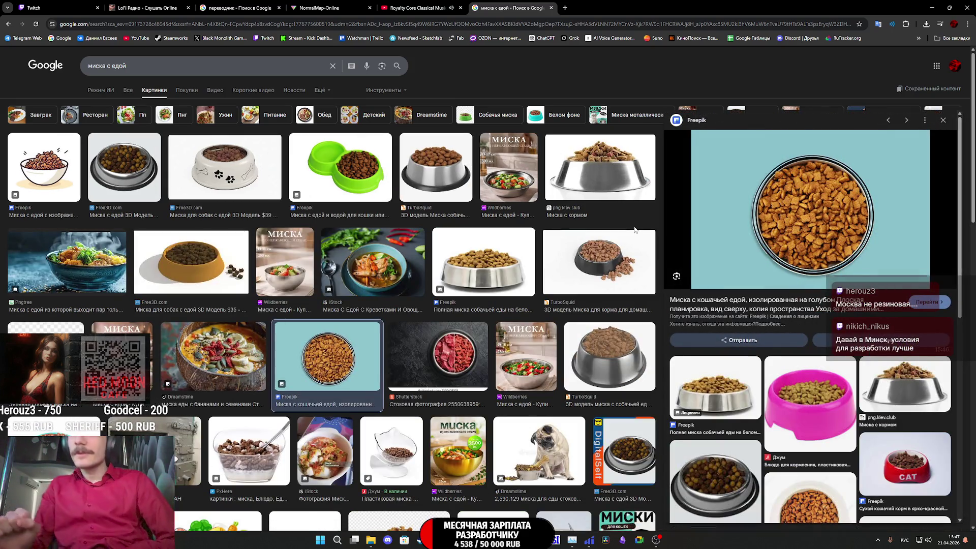
scroll(648, 275, down, 2)
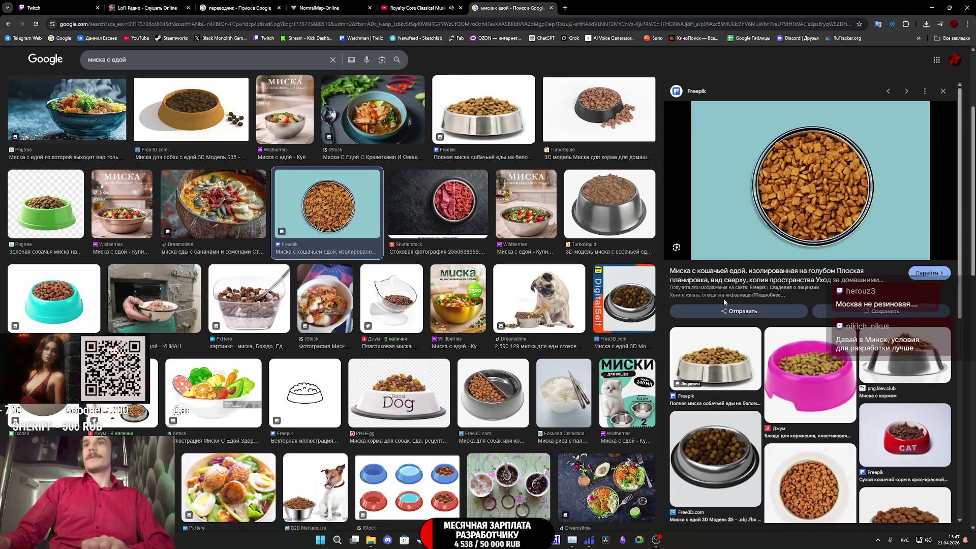
scroll(873, 406, down, 3)
scroll(842, 247, up, 3)
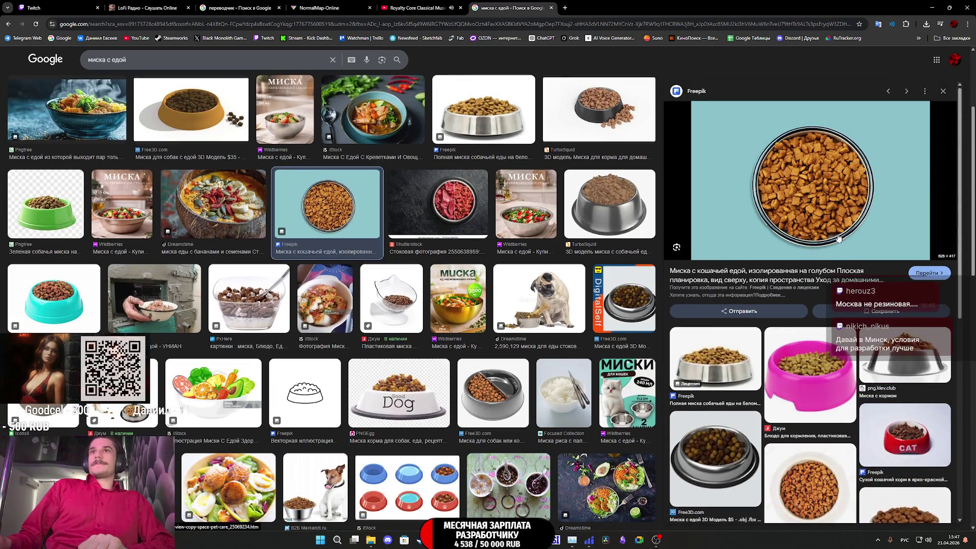
click(826, 198)
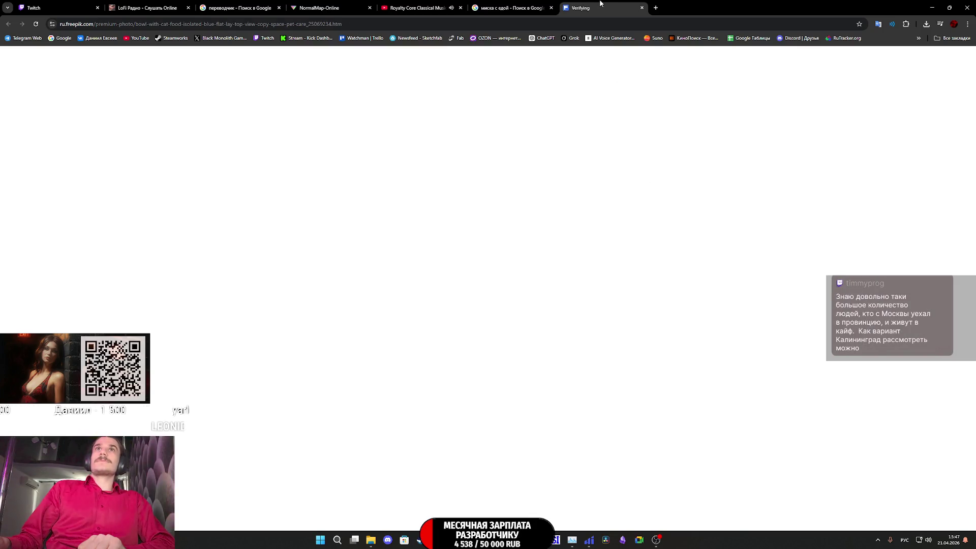
click(642, 7)
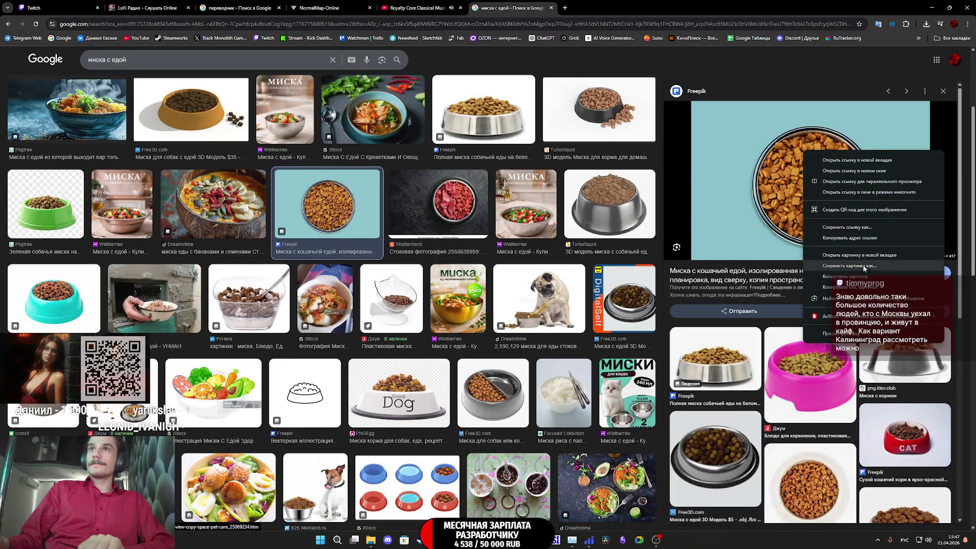
click(842, 266)
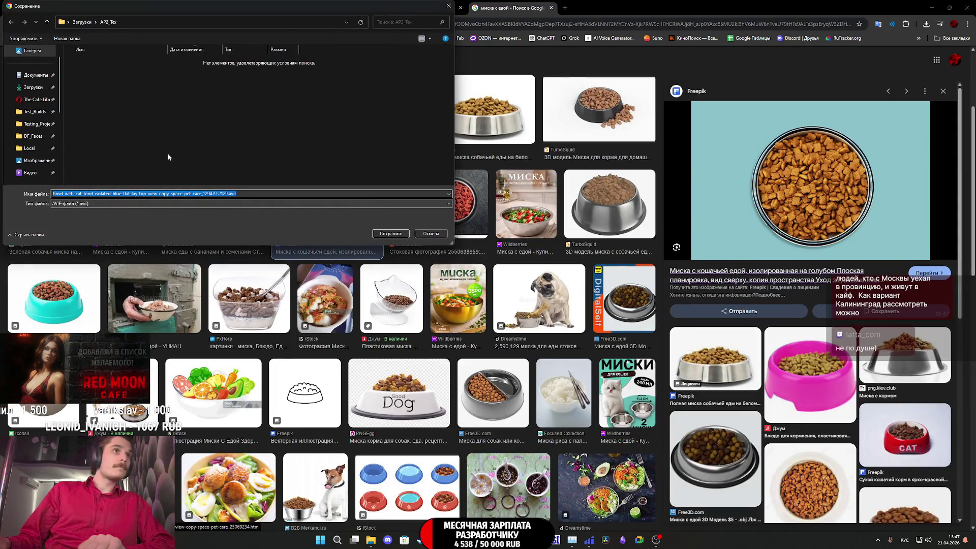
click(431, 233)
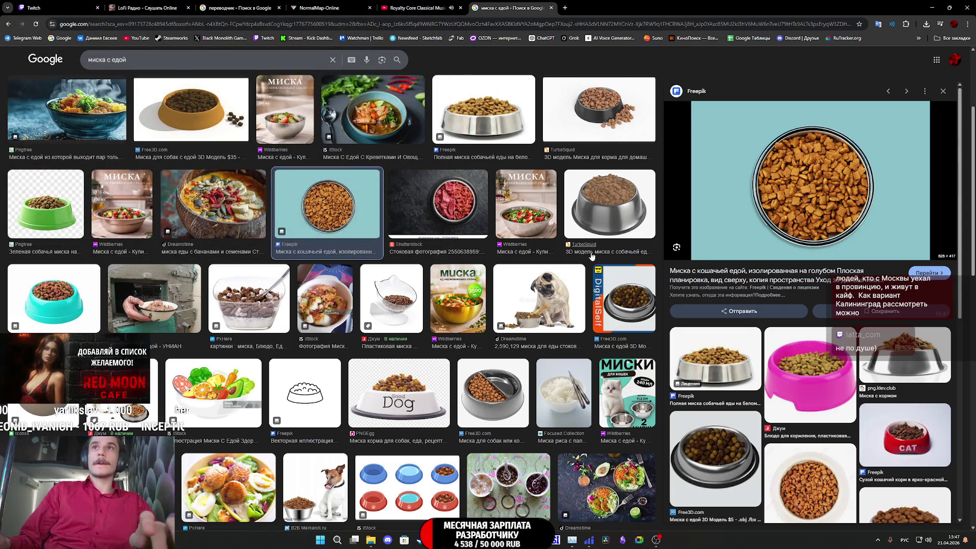
key(super+shift+s)
mouse_move(893, 253)
mouse_down()
mouse_move(745, 148)
mouse_move(737, 116)
mouse_up()
scroll(790, 340, down, 7)
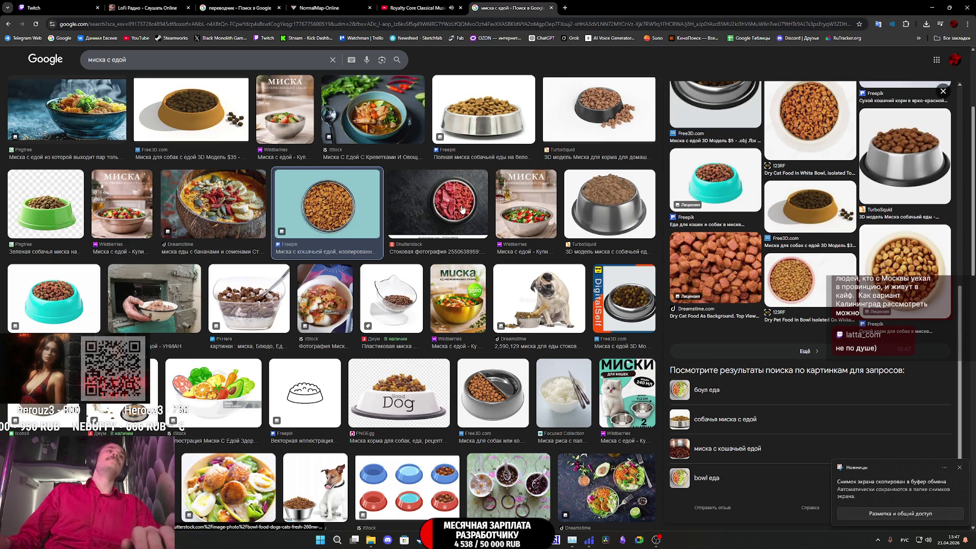
scroll(432, 243, down, 4)
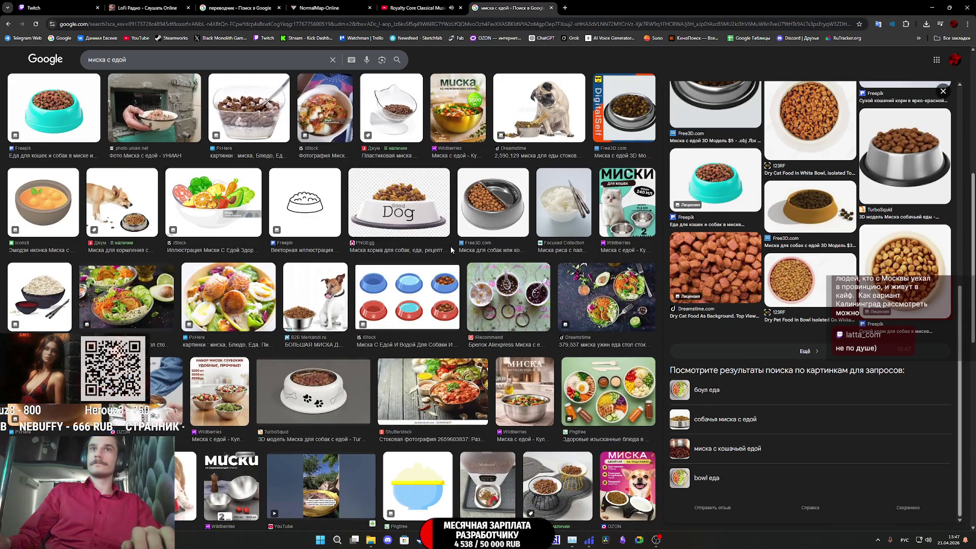
scroll(451, 248, down, 3)
scroll(456, 253, down, 3)
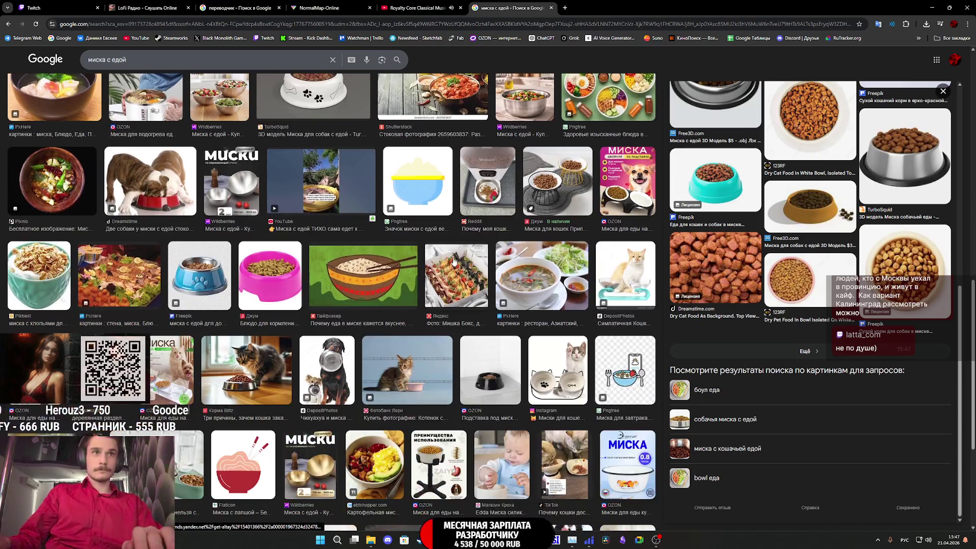
scroll(452, 255, down, 3)
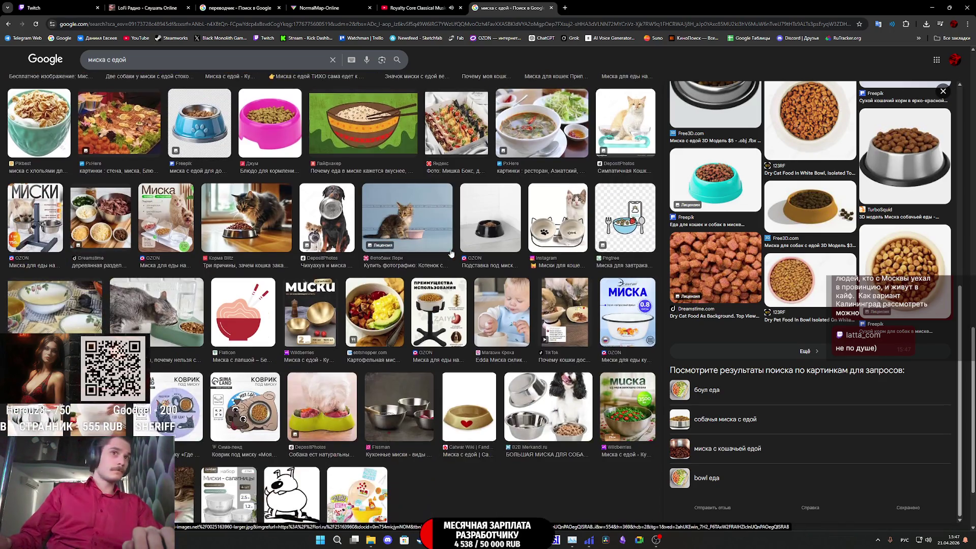
scroll(450, 259, down, 3)
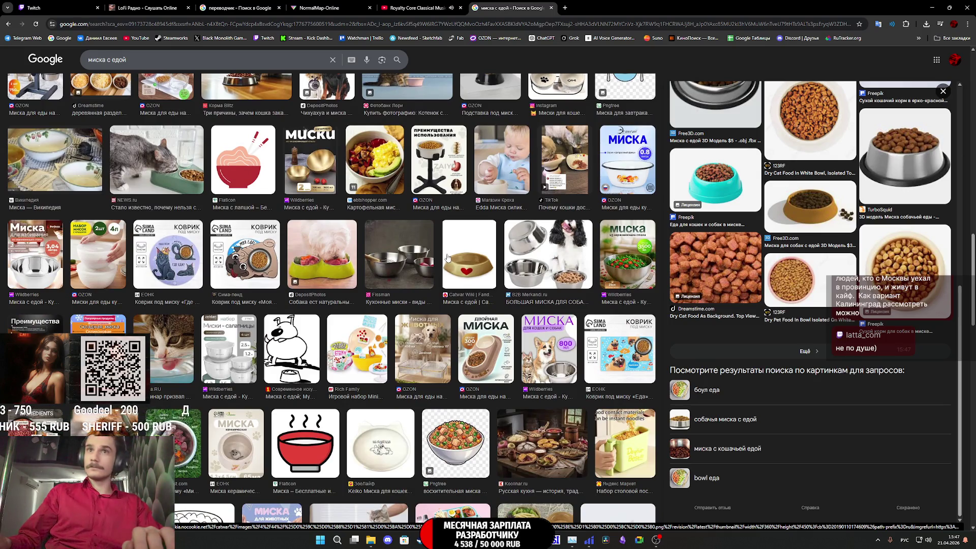
scroll(448, 257, down, 3)
scroll(447, 255, down, 6)
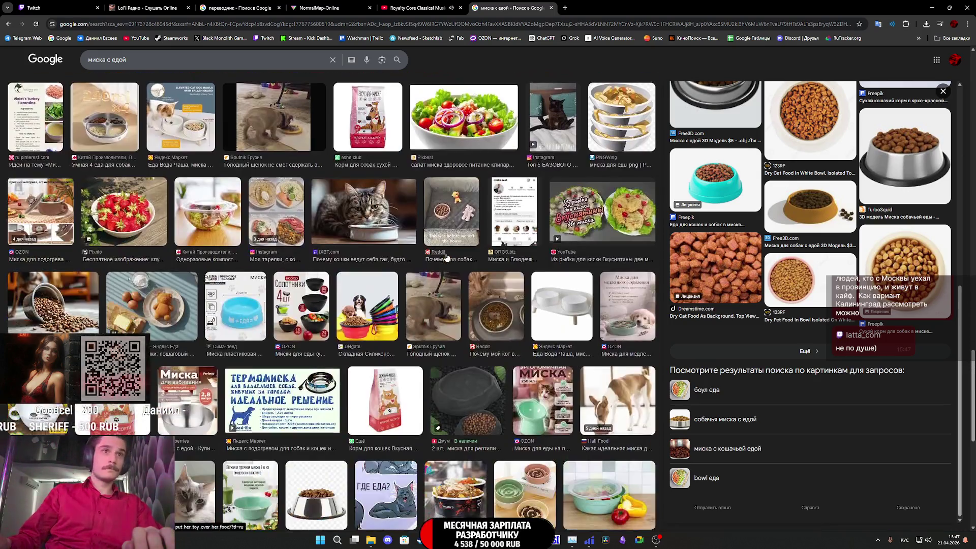
scroll(444, 261, down, 10)
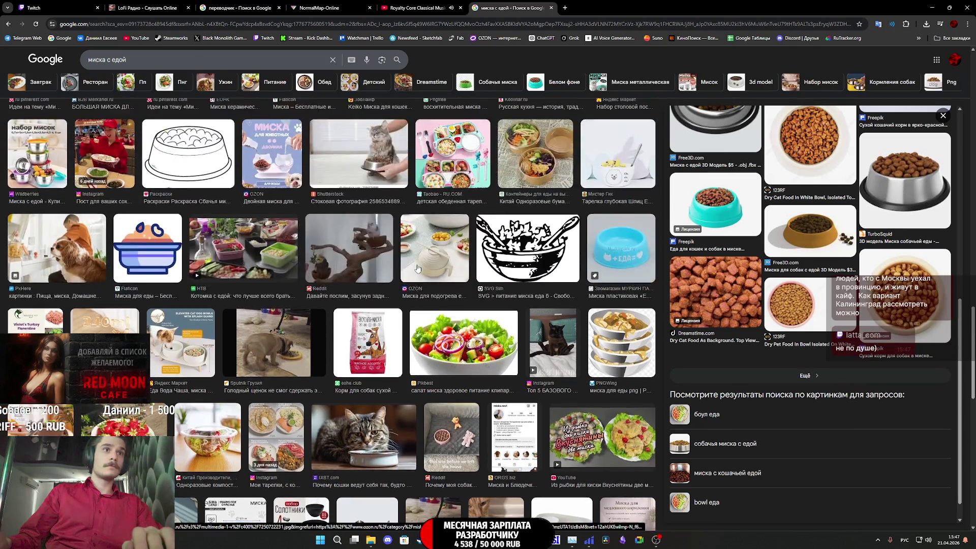
scroll(415, 259, up, 15)
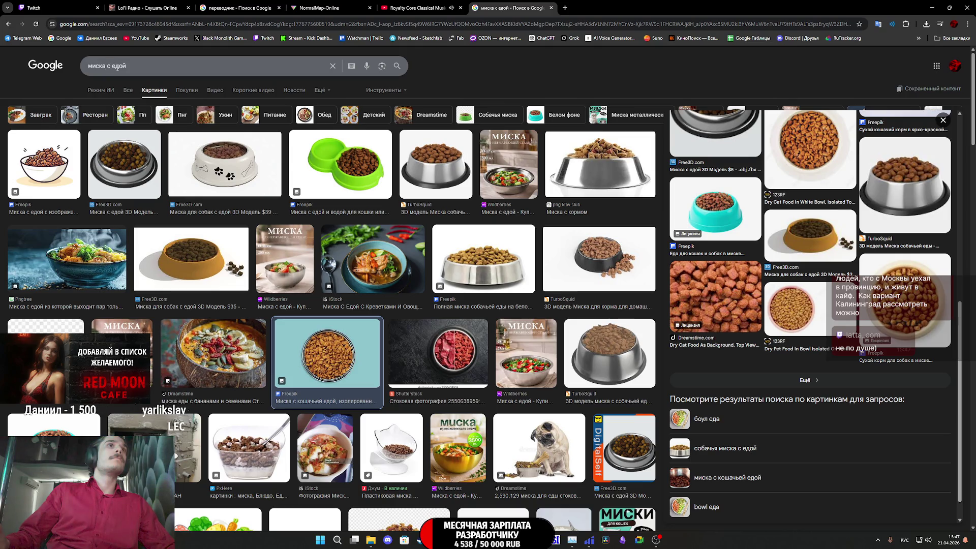
Step: Search images for 'кошачья миска с мясом' and preview the Freepik top-down kibble bowl on blue
text(мясом)
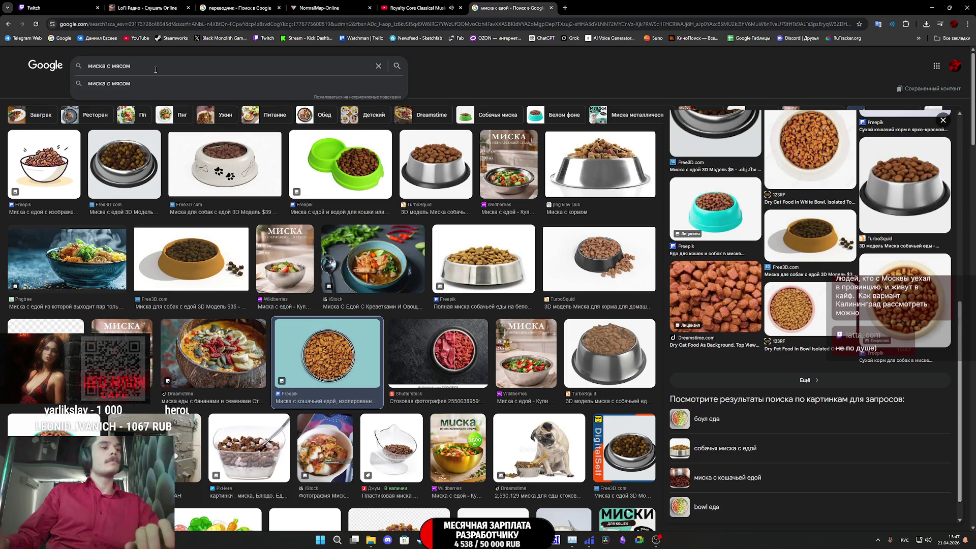
key(Return)
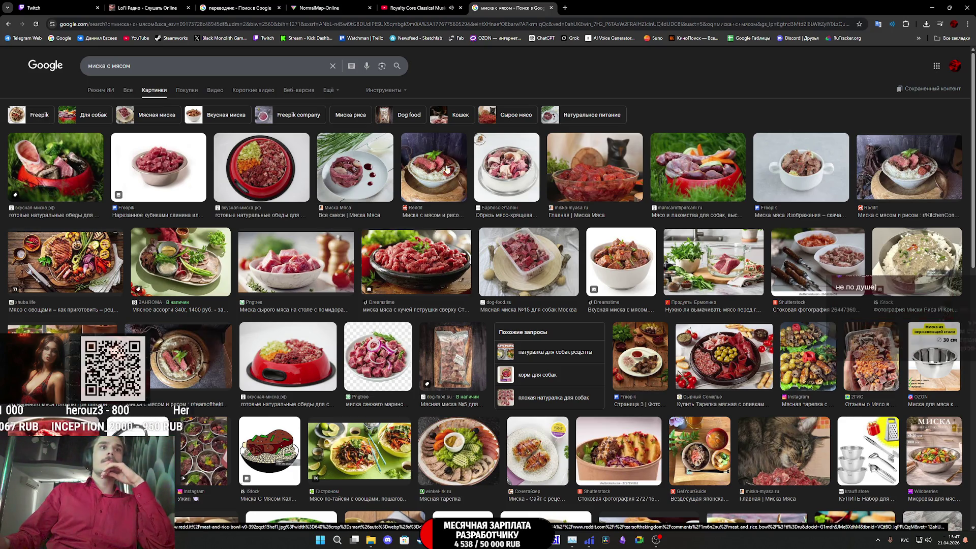
click(90, 66)
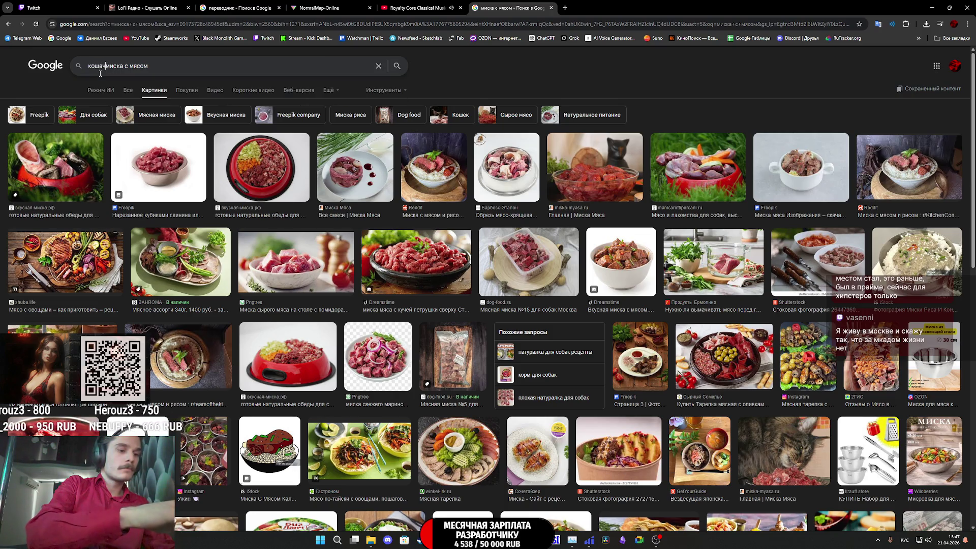
text(ья)
key(Return)
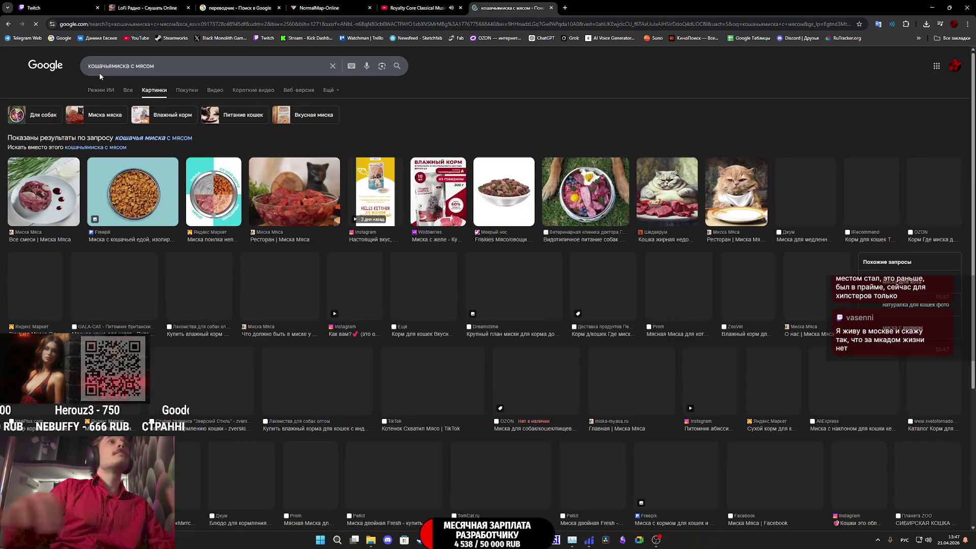
click(155, 138)
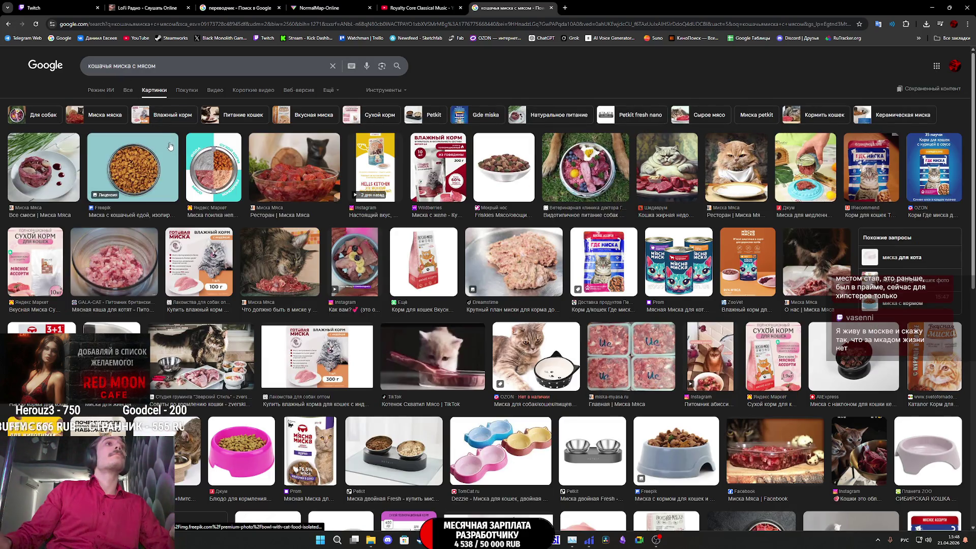
click(157, 172)
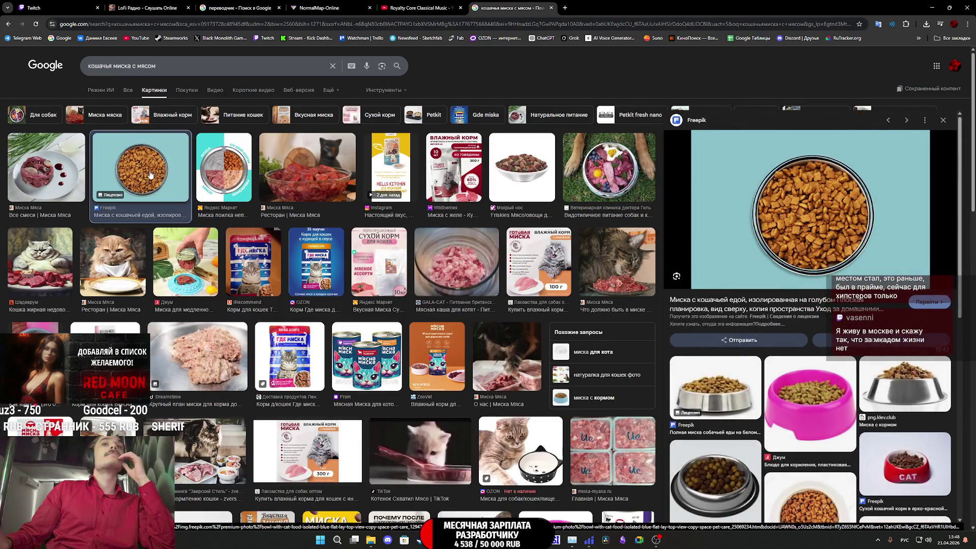
scroll(783, 387, down, 5)
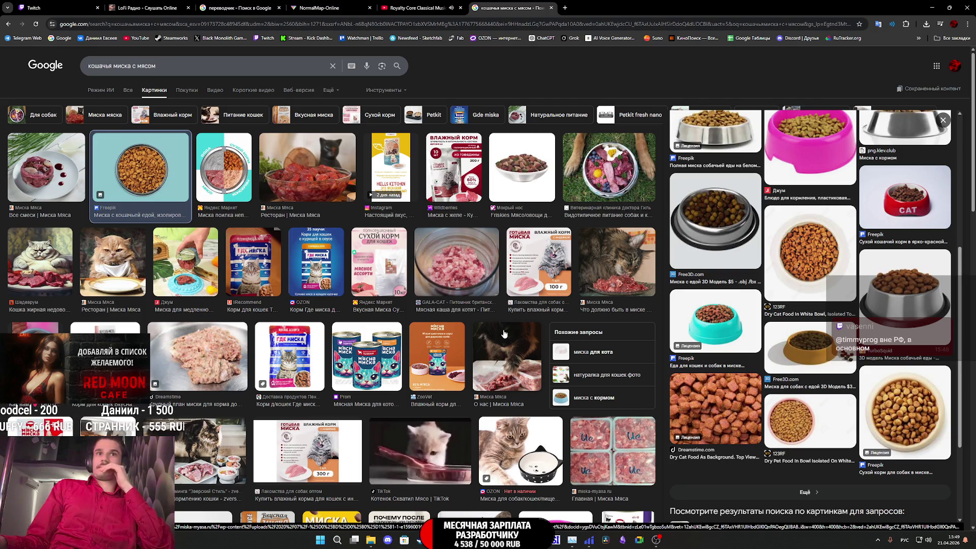
scroll(504, 334, down, 2)
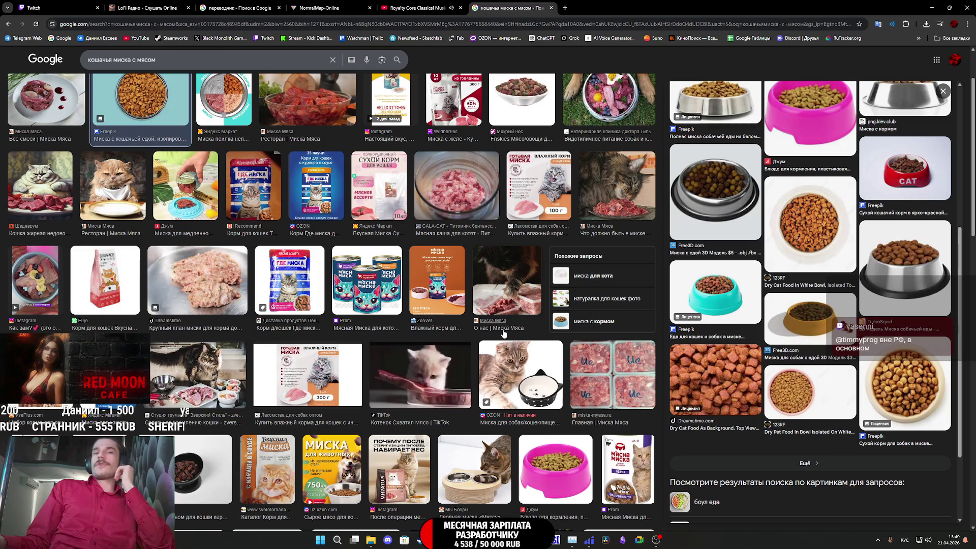
scroll(504, 333, down, 3)
scroll(500, 334, down, 4)
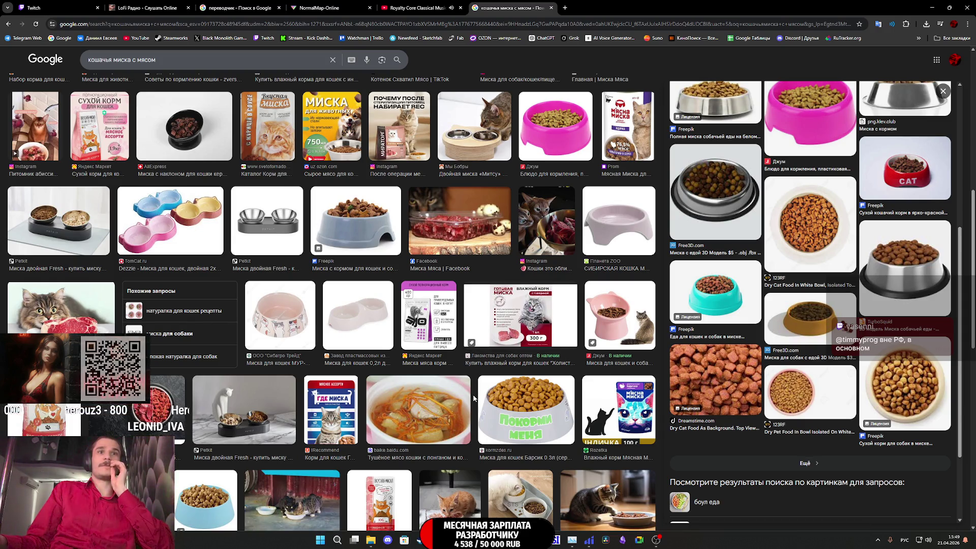
scroll(474, 398, down, 2)
Step: Show images similar to the kibble bowl and preview the Freepik top-down steel bowl of cat food
click(816, 464)
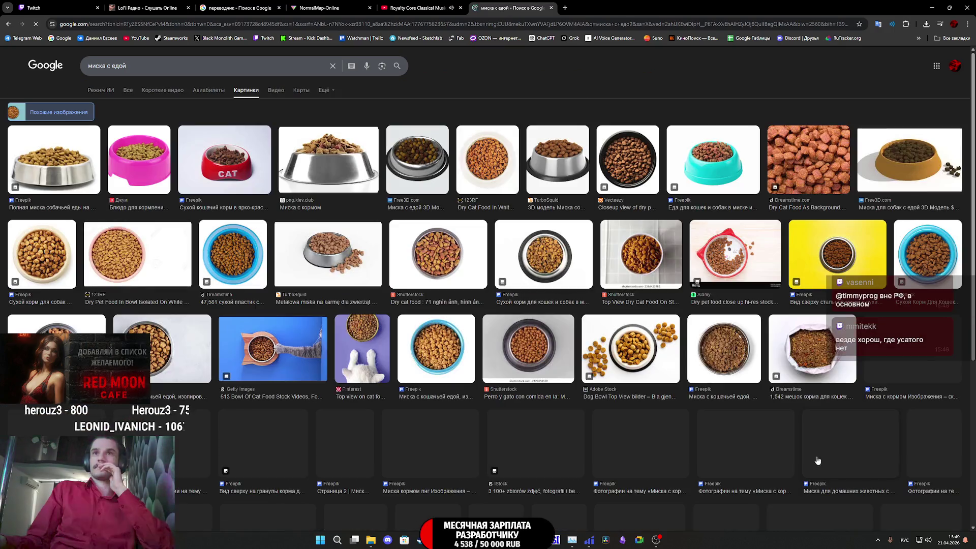
click(505, 358)
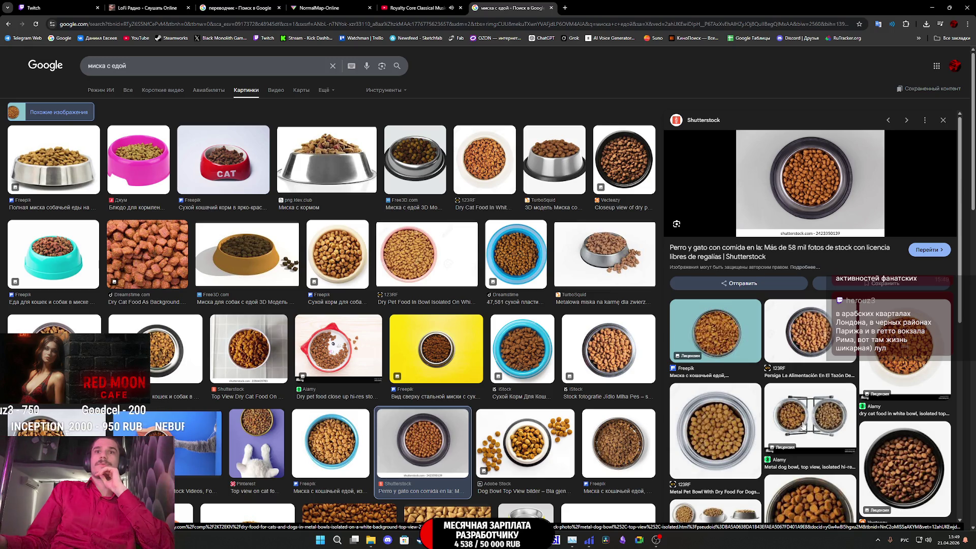
click(612, 441)
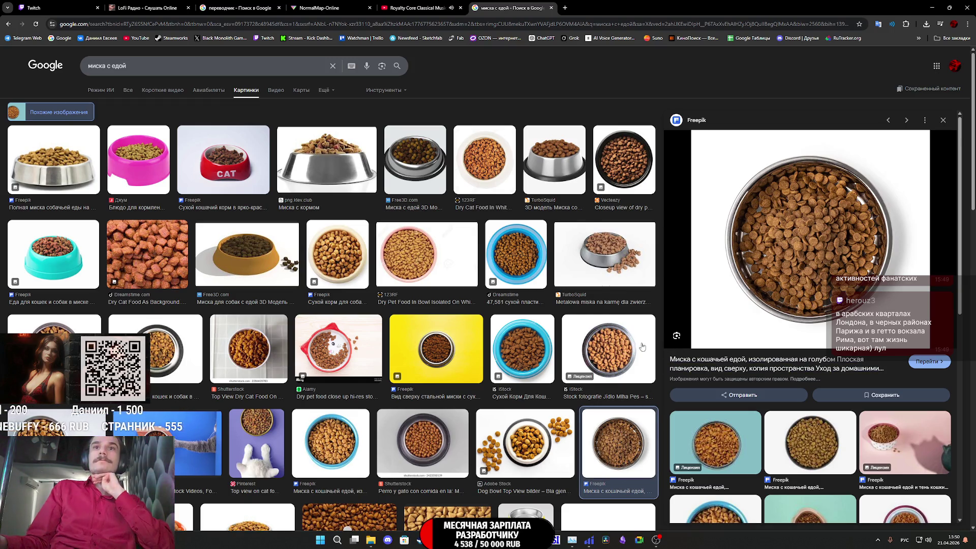
scroll(612, 349, down, 2)
scroll(561, 351, down, 1)
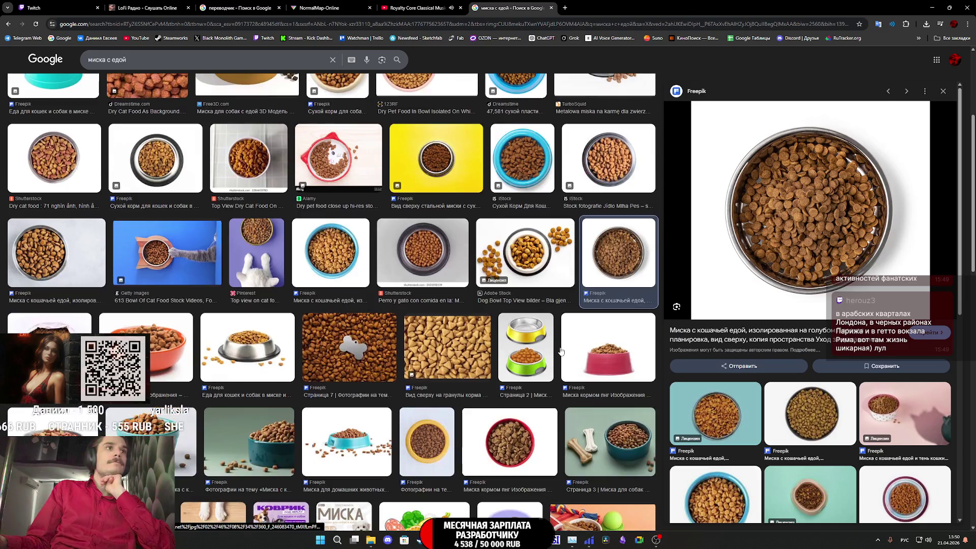
scroll(561, 351, down, 3)
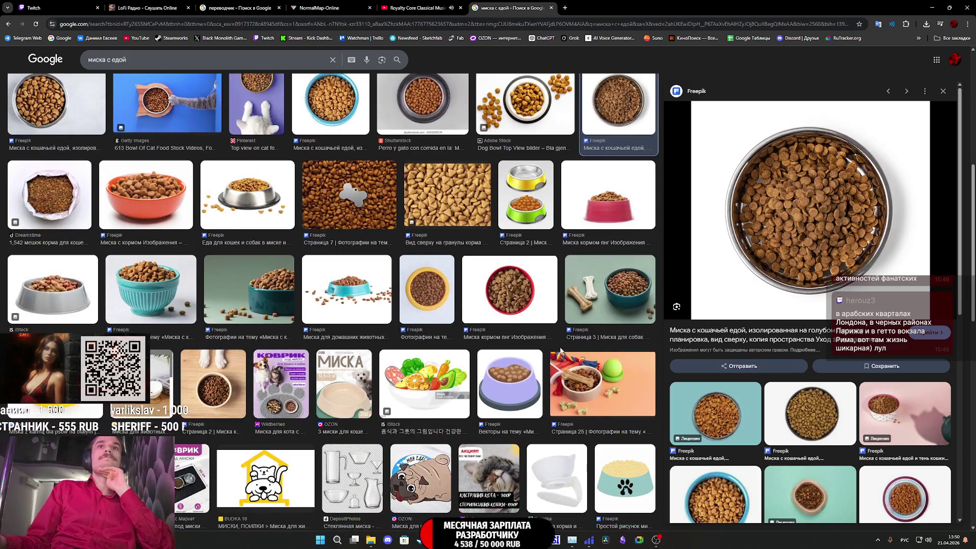
scroll(561, 351, down, 5)
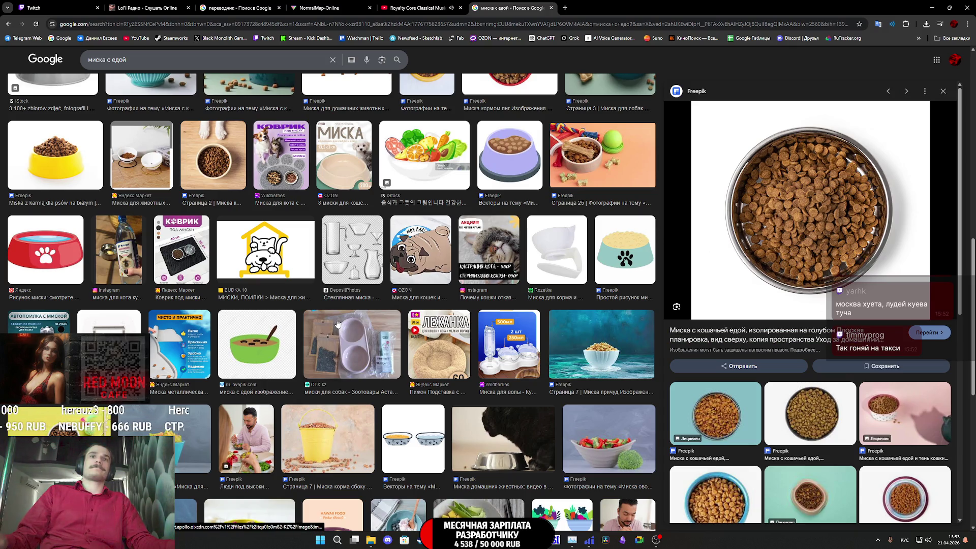
Step: Scroll the image results while keeping the Freepik steel kibble bowl preview open
scroll(728, 398, down, 3)
scroll(728, 398, up, 3)
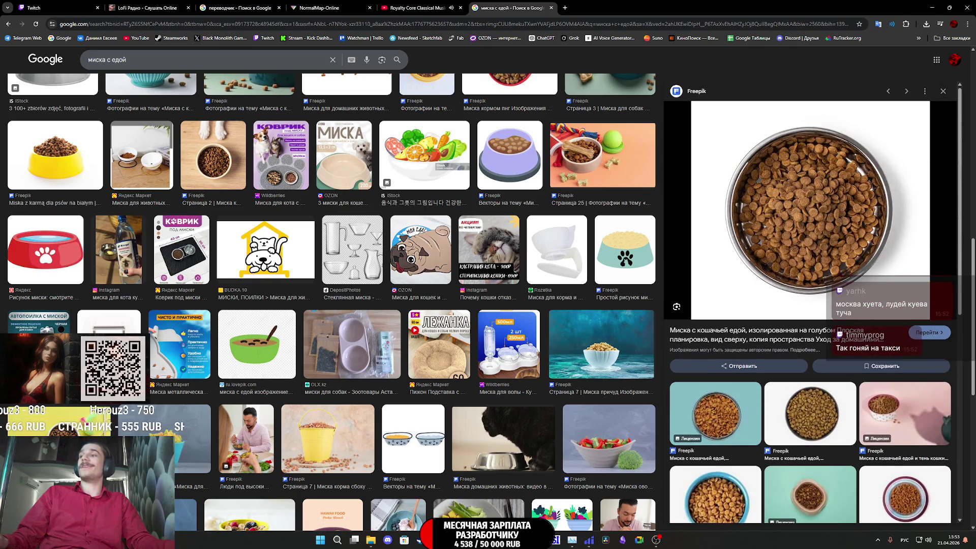
Step: Preview the blue-background kibble bowl photo and browse its similar bowl-of-kibble images
key(super+d)
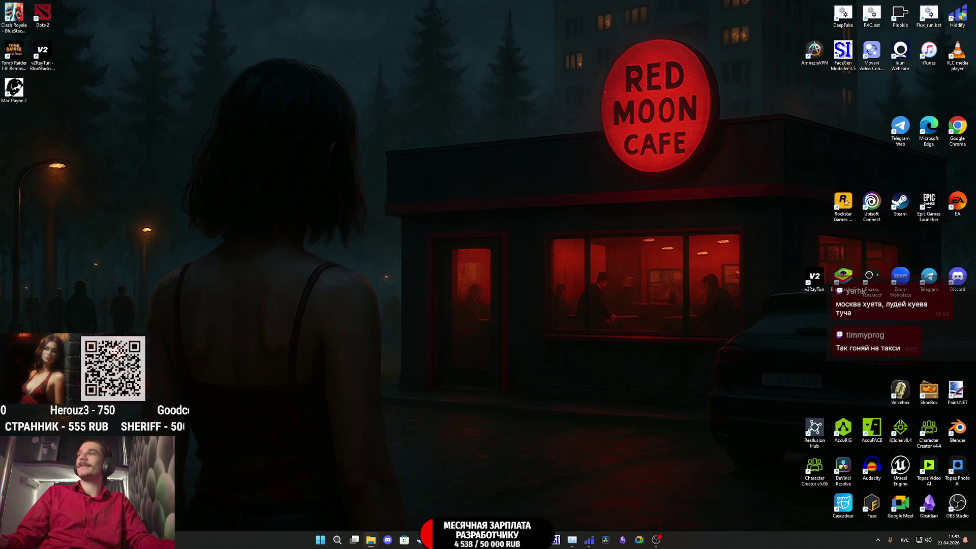
key(super+d)
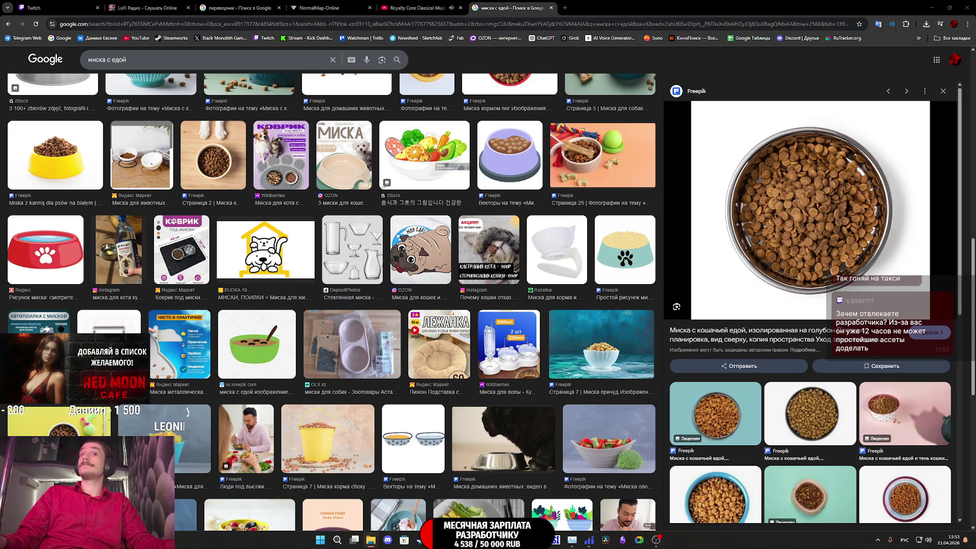
click(730, 419)
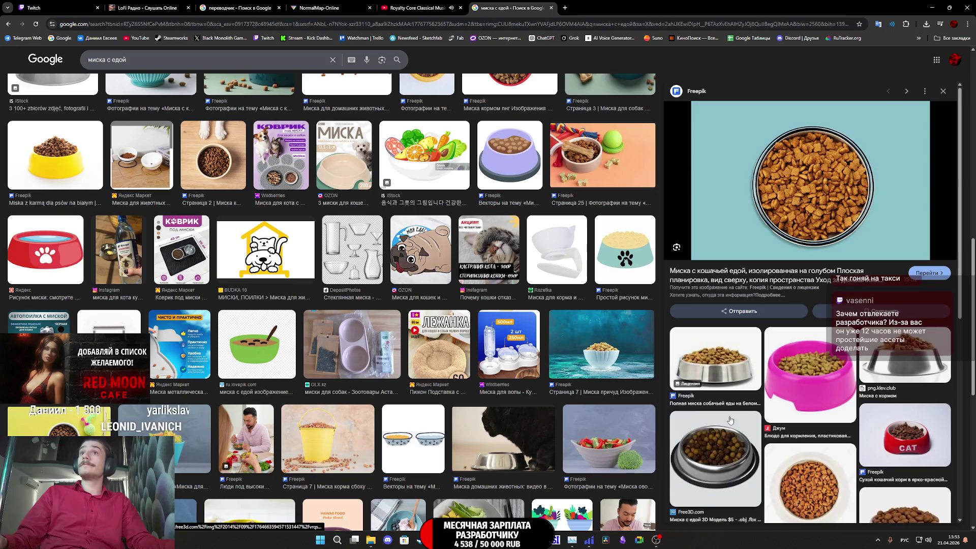
scroll(729, 420, down, 5)
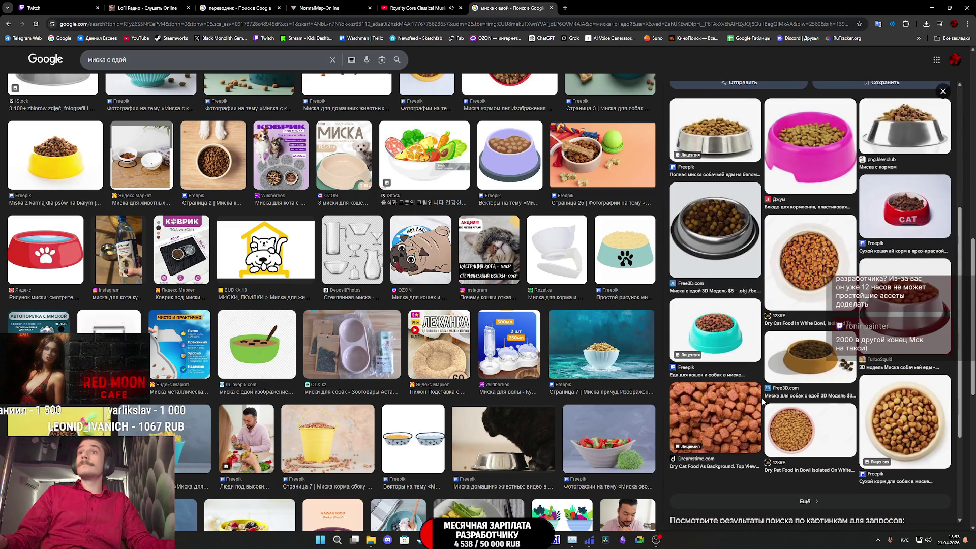
scroll(231, 334, up, 5)
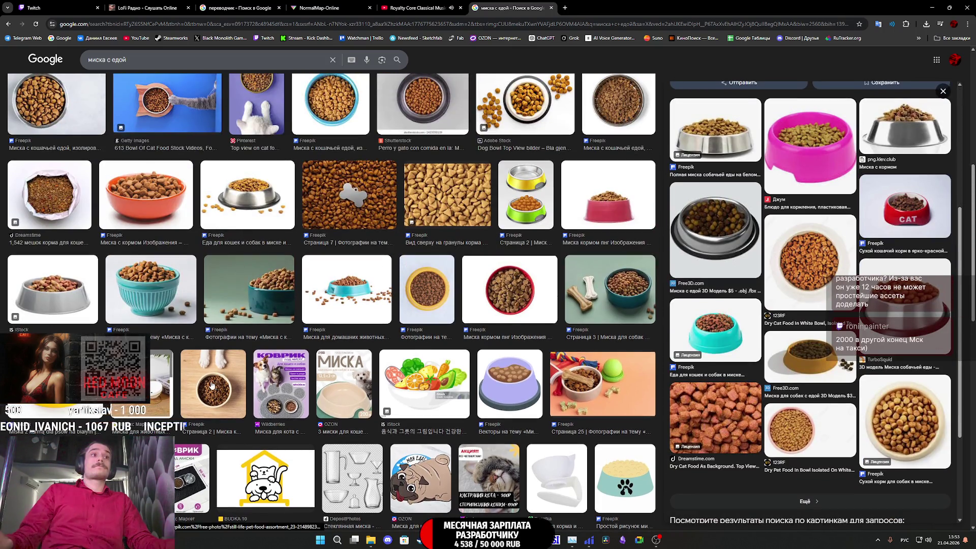
scroll(223, 343, up, 5)
scroll(224, 343, up, 3)
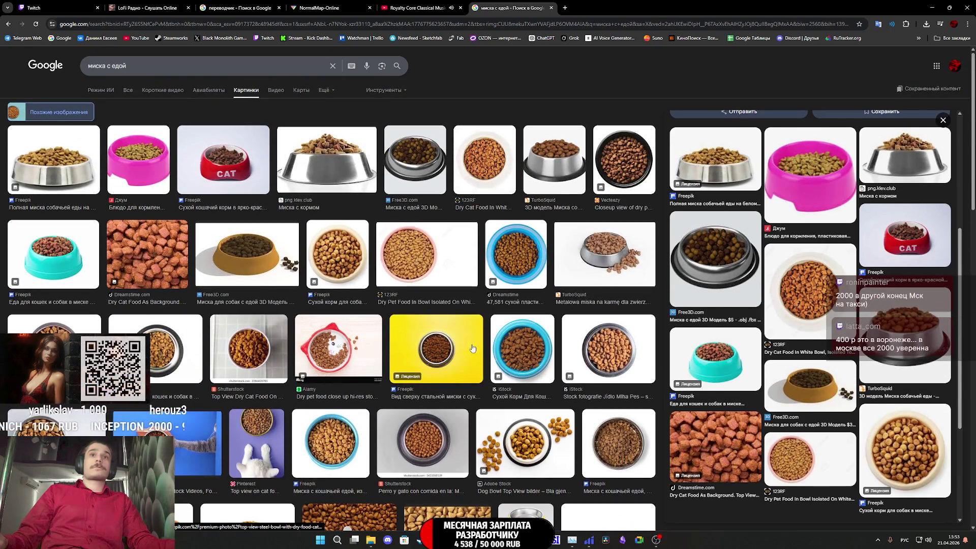
Step: Browse related bowl images until the Freepik top-down white bowl of dry kibble is previewed
click(452, 348)
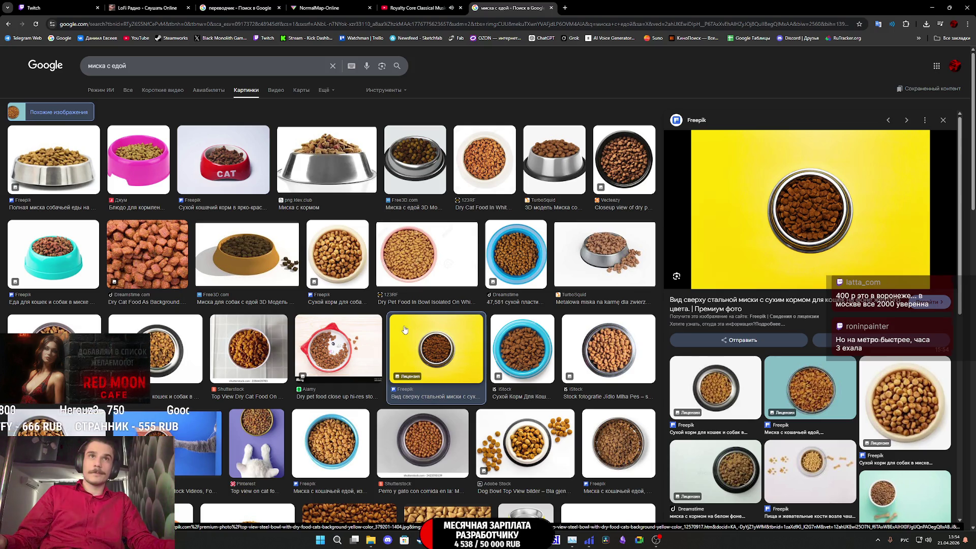
click(629, 435)
scroll(746, 381, down, 3)
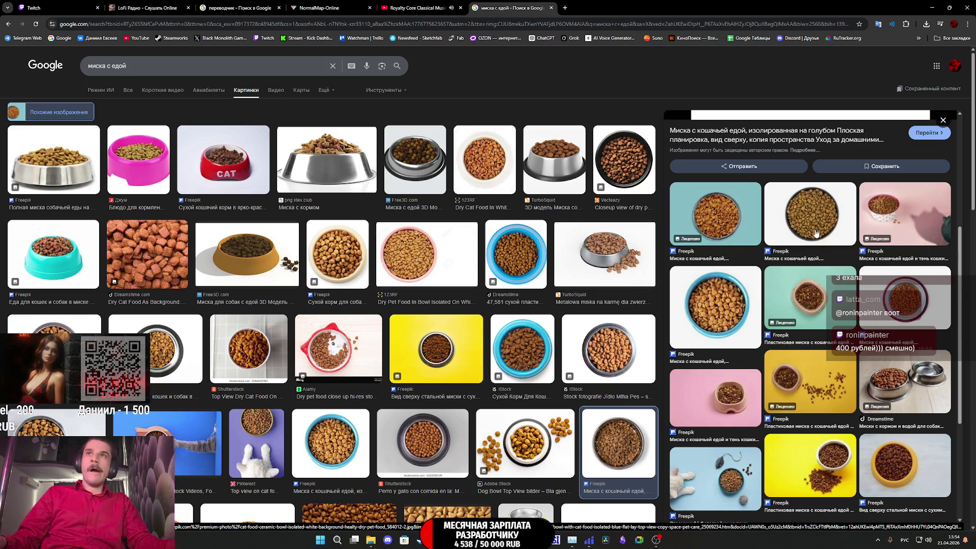
click(815, 249)
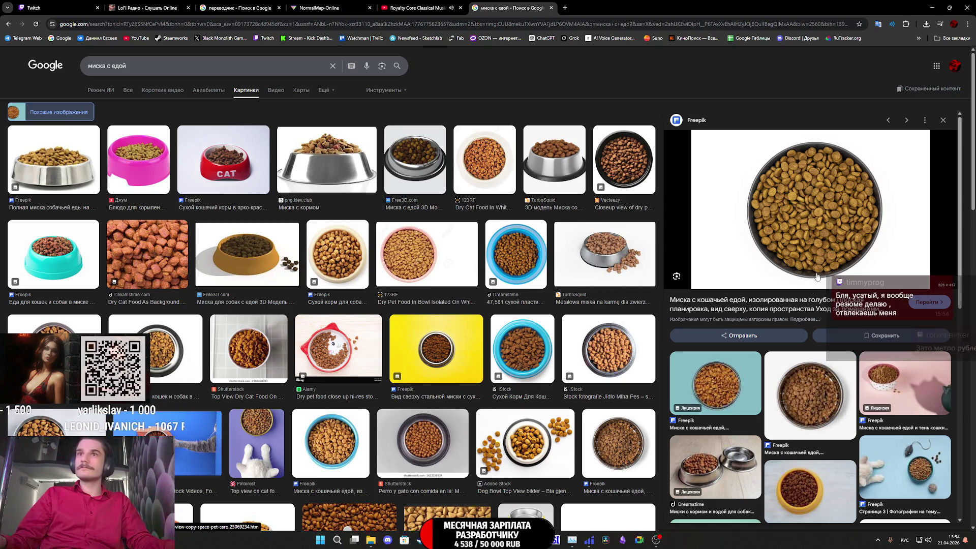
click(805, 412)
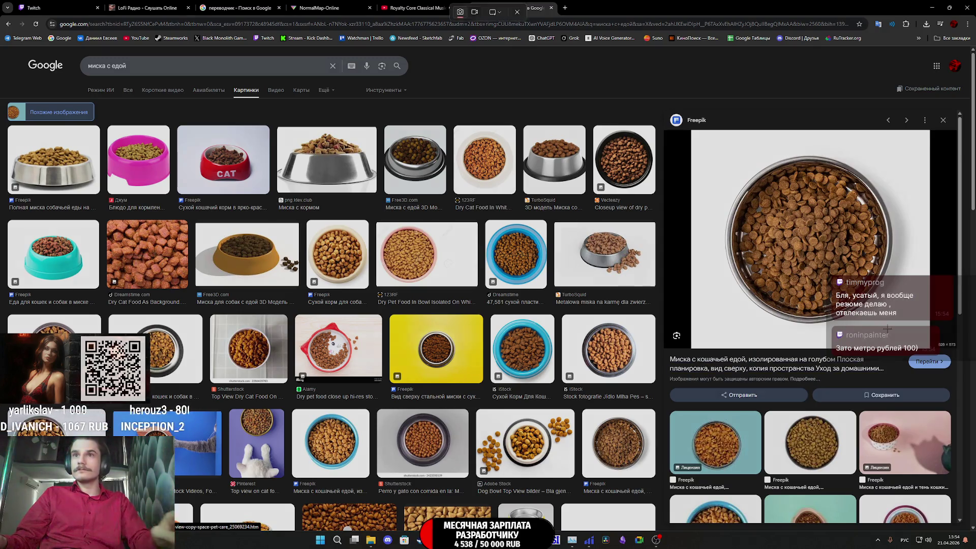
key(super+shift+s)
Step: Snip the kibble area of the previewed steel bowl photo to the clipboard
mouse_move(907, 341)
mouse_down()
mouse_move(721, 147)
mouse_move(714, 156)
mouse_up()
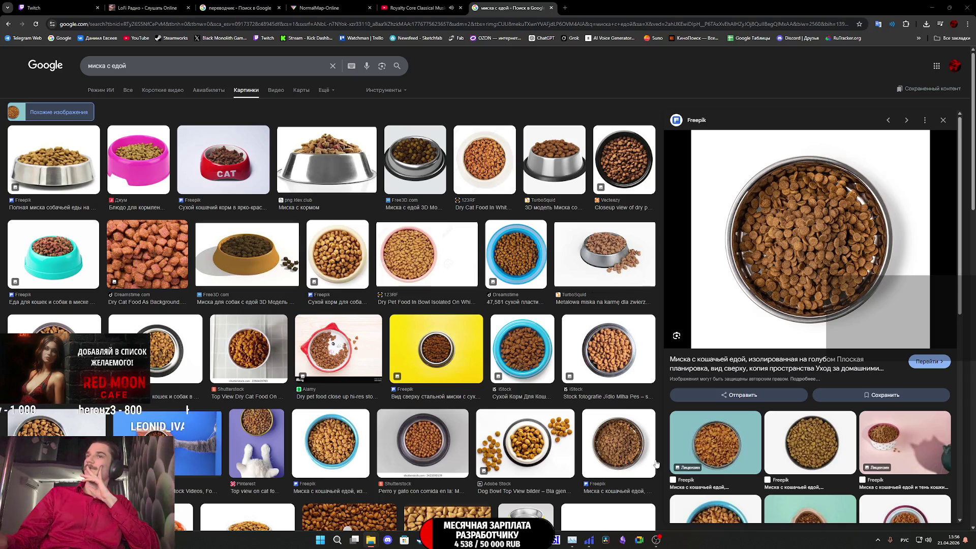
Step: Import the two kibble screenshots into the project with usage set to texture
mouse_move(521, 540)
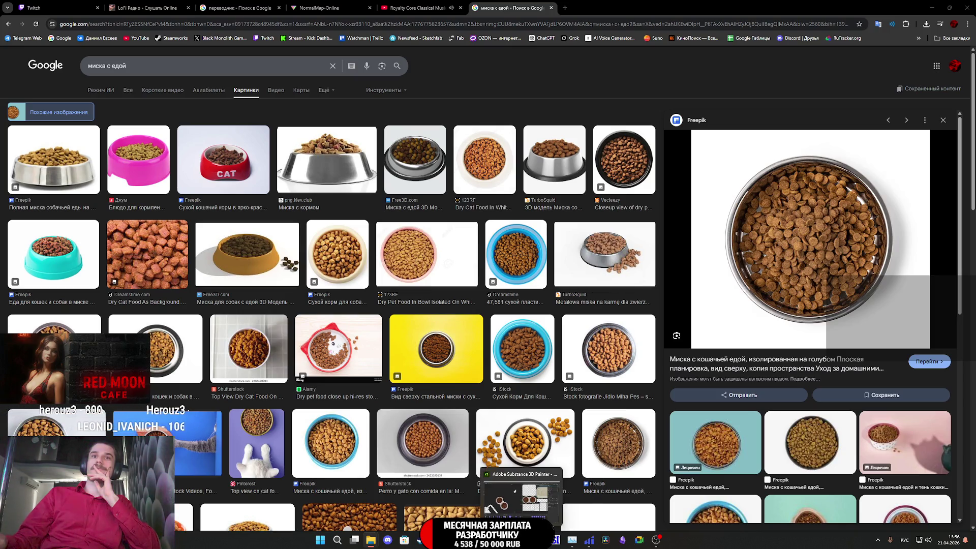
click(515, 491)
drag(514, 491, 589, 468)
click(585, 193)
click(600, 220)
click(586, 204)
click(601, 232)
click(576, 360)
click(579, 379)
click(542, 373)
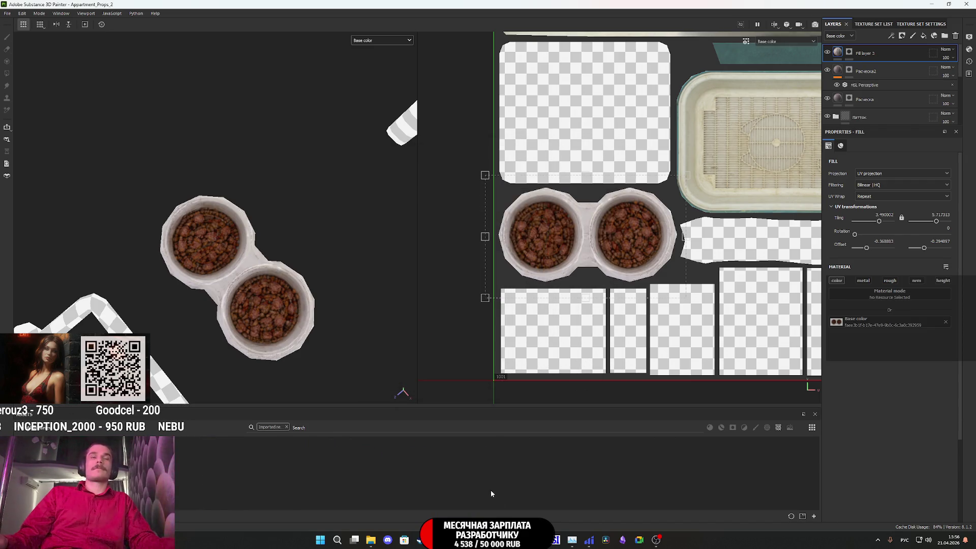
Step: Add Fill layer 4 using the cat-food screenshot as base colour, with roughness and height off
click(919, 39)
drag(638, 392, 890, 322)
click(889, 280)
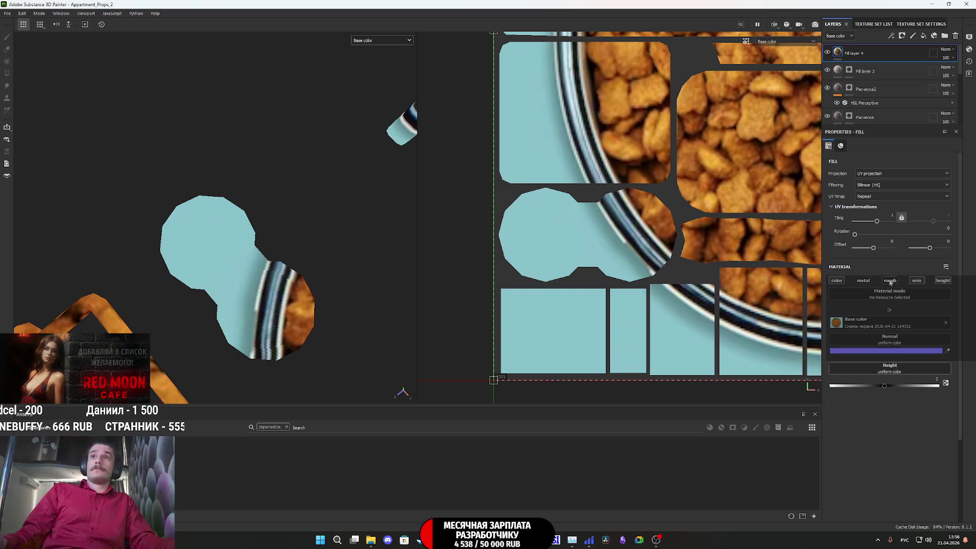
click(943, 281)
Step: Give Fill layer 4 a black mask revealing it only inside the upper bowl
right_click(840, 53)
click(876, 69)
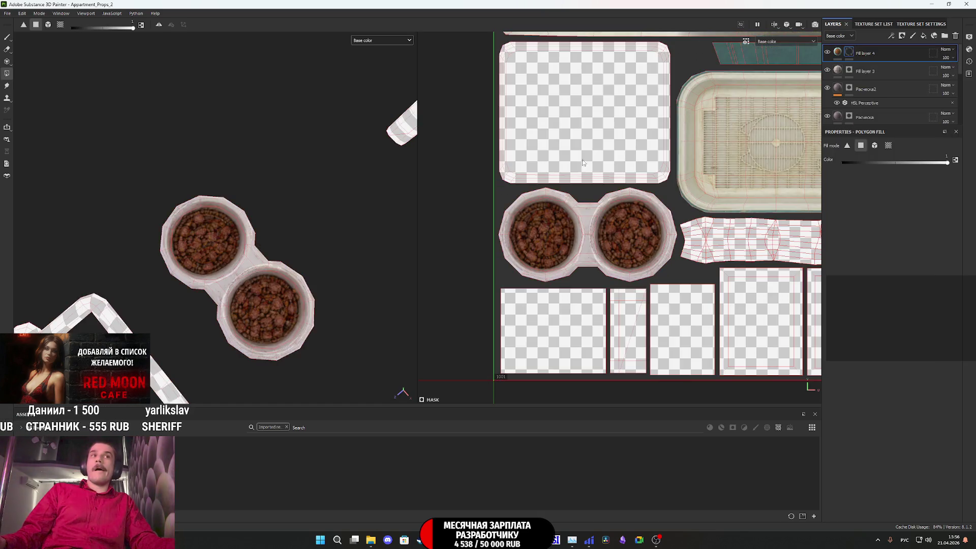
click(222, 243)
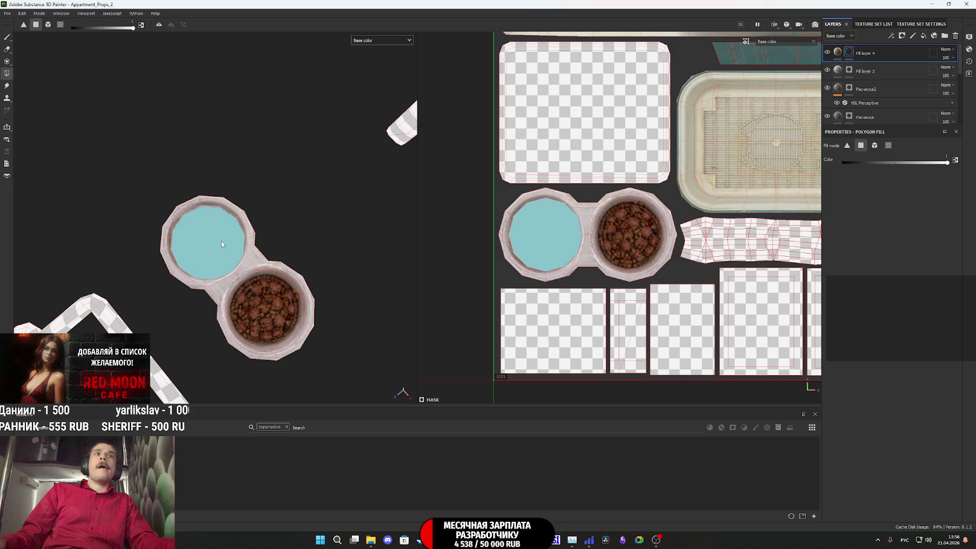
click(838, 53)
scroll(618, 269, down, 4)
scroll(618, 269, down, 3)
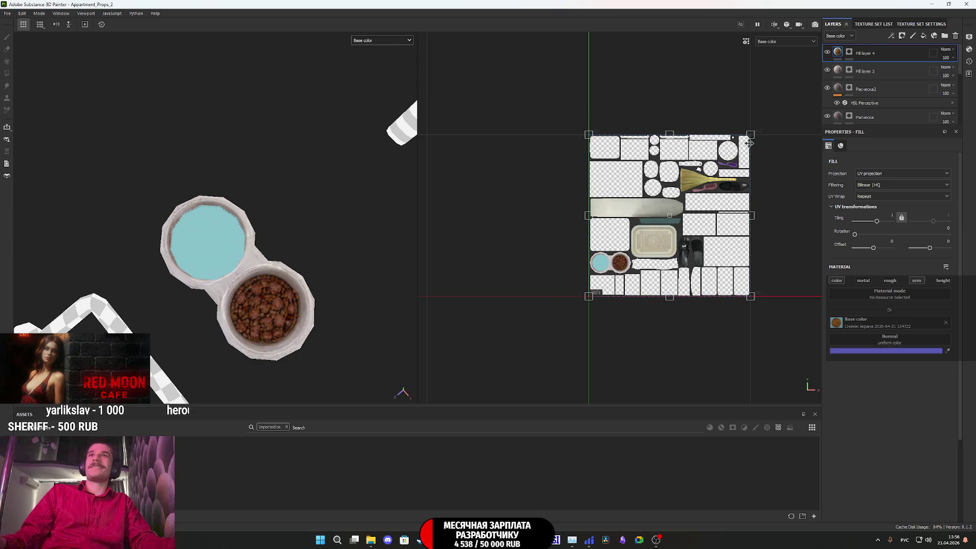
Step: Scale and shift the kibble photo's UV projection so orange kibble fills the upper bowl
drag(749, 145, 621, 279)
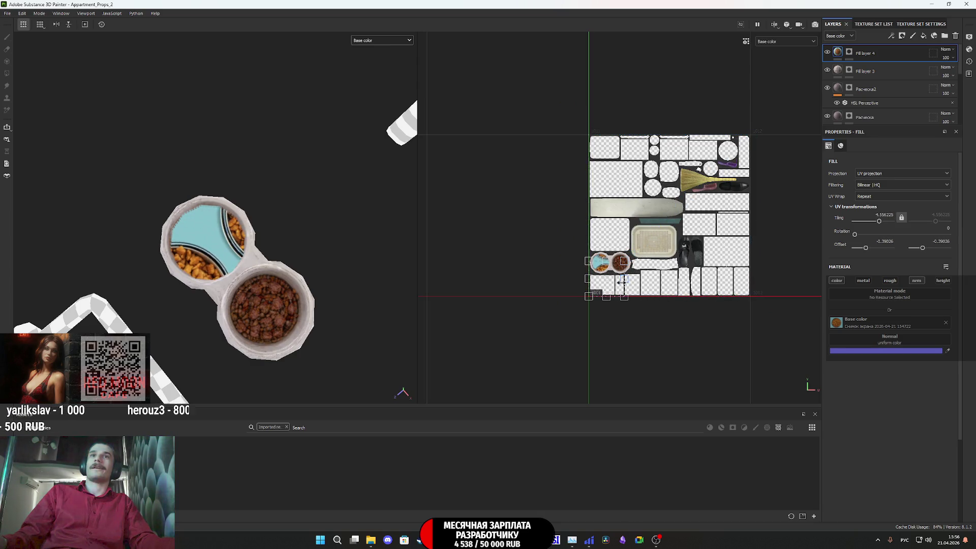
scroll(621, 279, up, 5)
mouse_move(619, 232)
mouse_down()
mouse_move(620, 217)
mouse_move(569, 209)
mouse_move(578, 198)
mouse_move(566, 207)
mouse_move(613, 198)
mouse_move(593, 204)
mouse_up()
scroll(567, 200, up, 2)
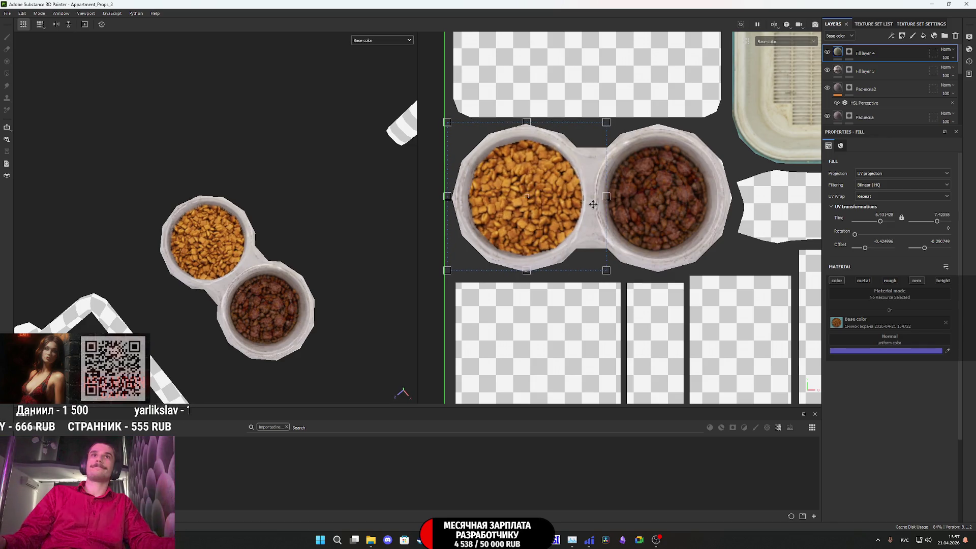
mouse_move(265, 268)
alt+mouse_down()
mouse_move(315, 242)
mouse_move(340, 214)
mouse_move(354, 268)
alt+mouse_up()
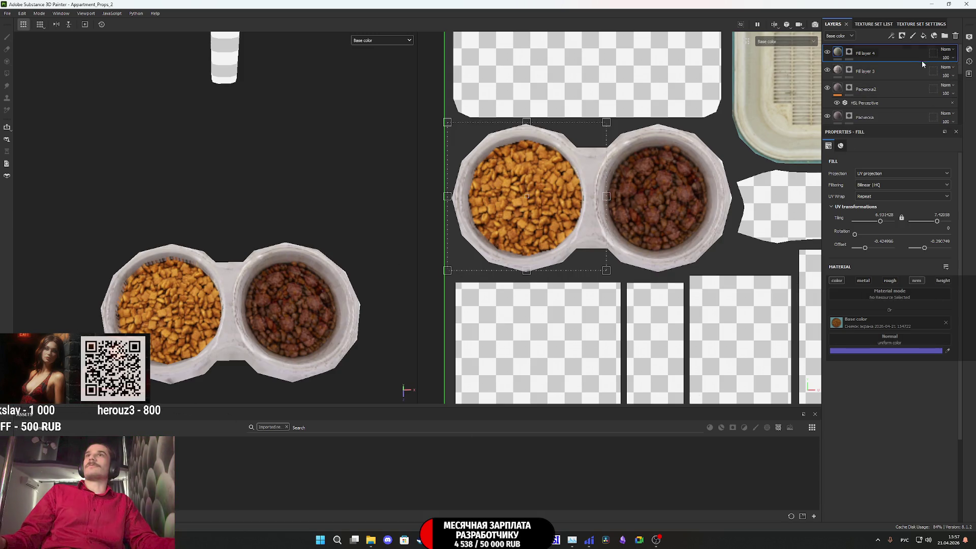
click(924, 36)
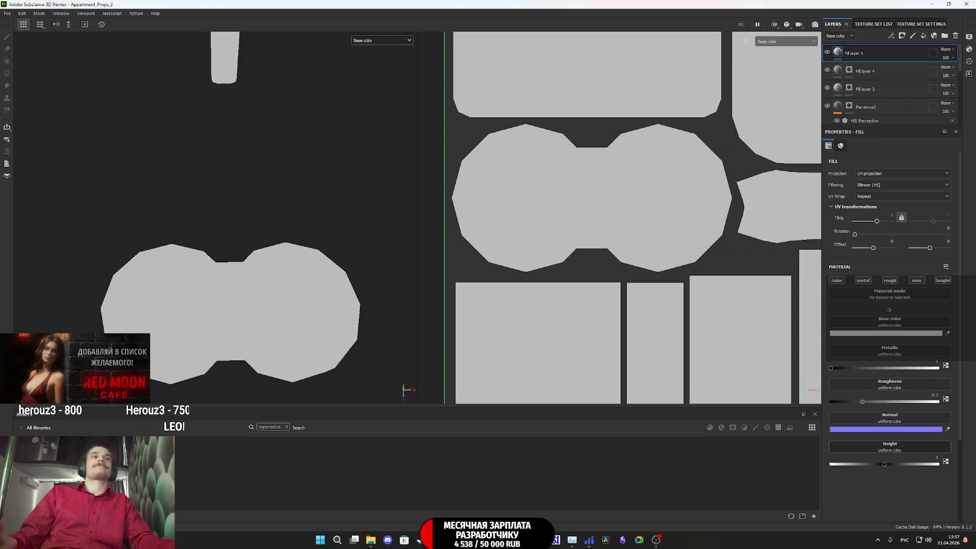
Step: Set up Fill layer 5 with the second kibble image, metallic/roughness/height off, masked to the right bowl
mouse_move(708, 419)
mouse_down()
mouse_move(899, 342)
mouse_move(886, 318)
mouse_up()
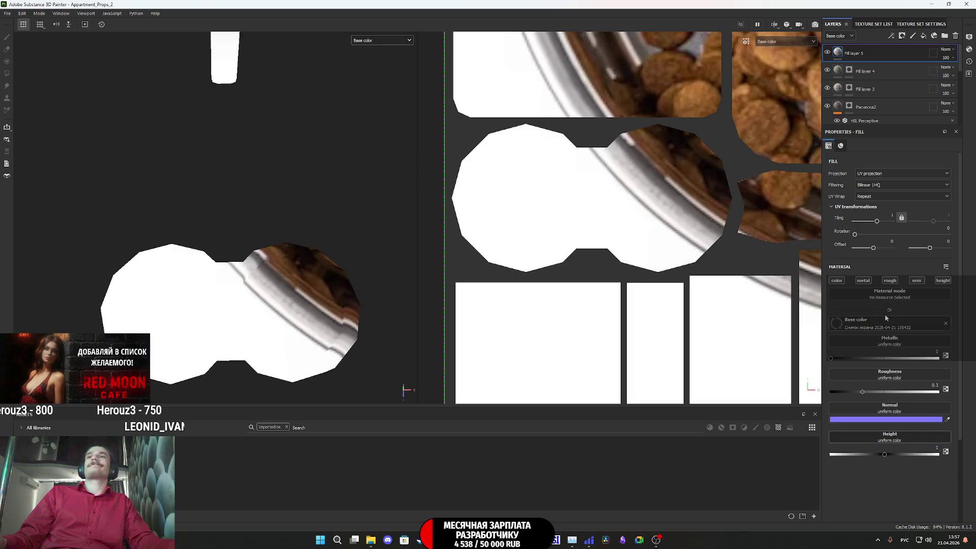
click(869, 284)
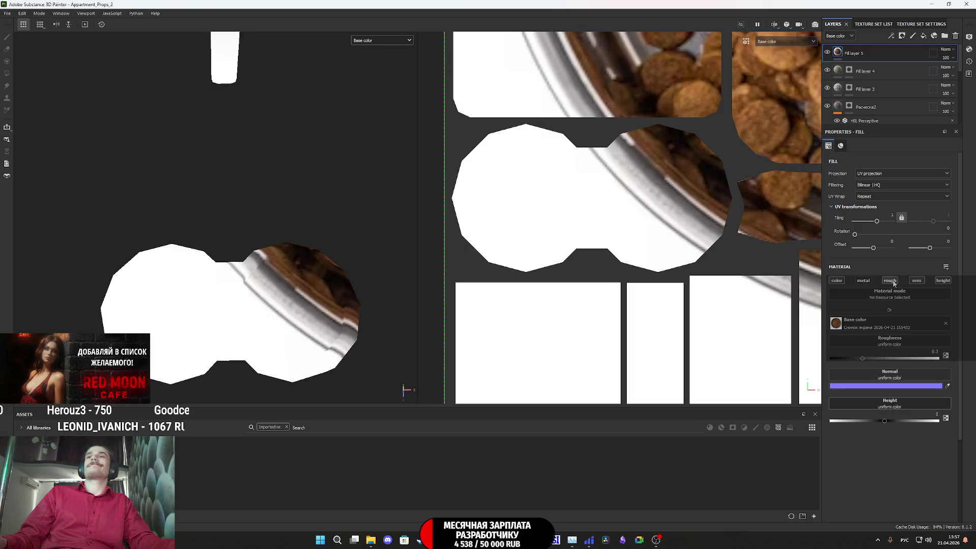
click(894, 281)
click(941, 282)
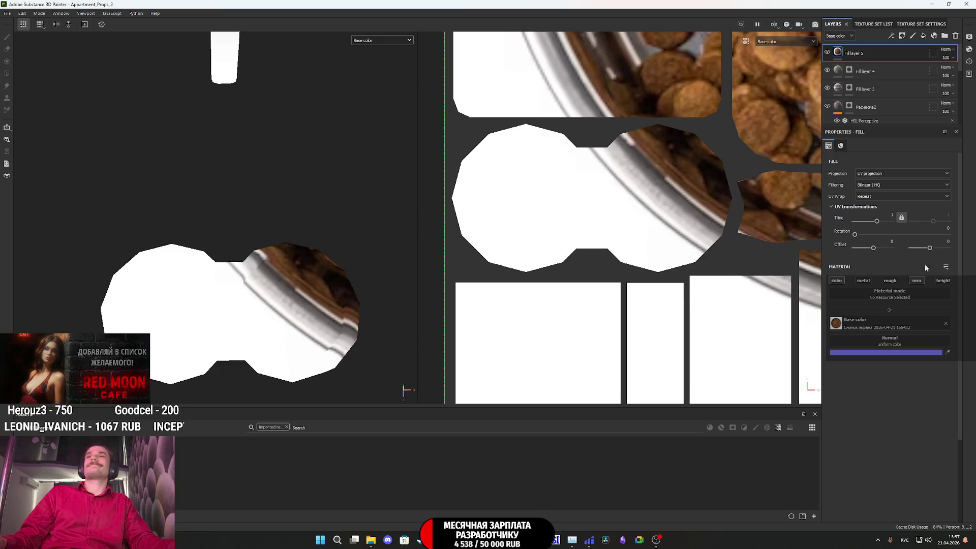
right_click(839, 53)
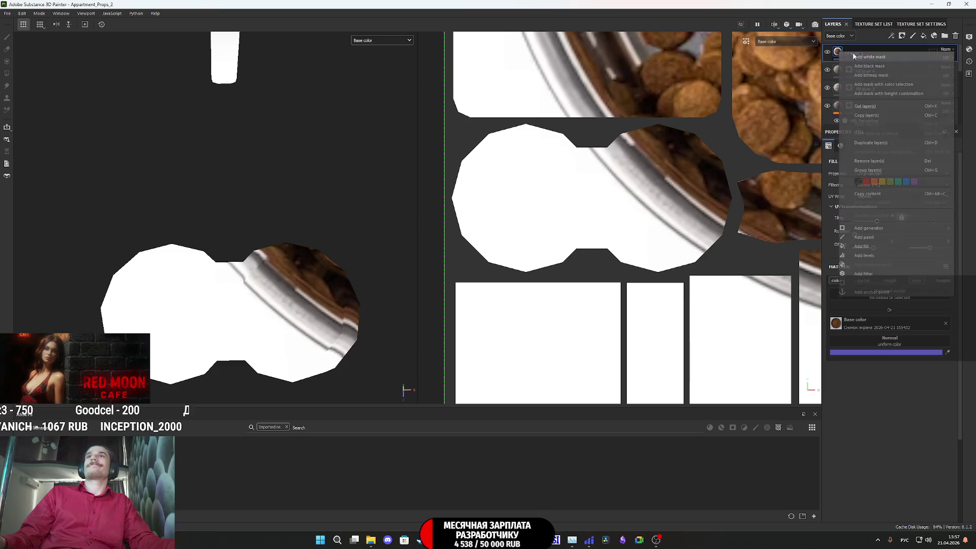
click(876, 66)
click(638, 151)
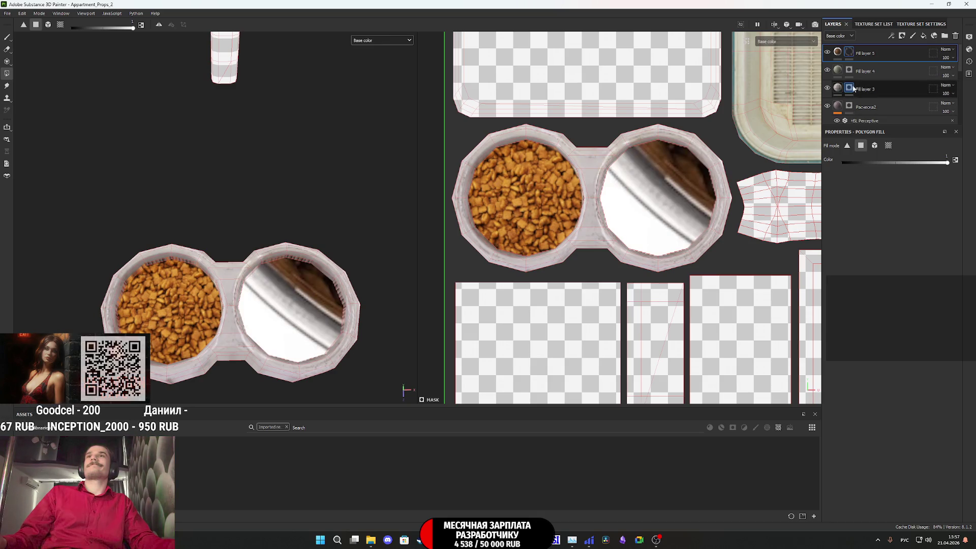
click(839, 53)
scroll(632, 238, down, 5)
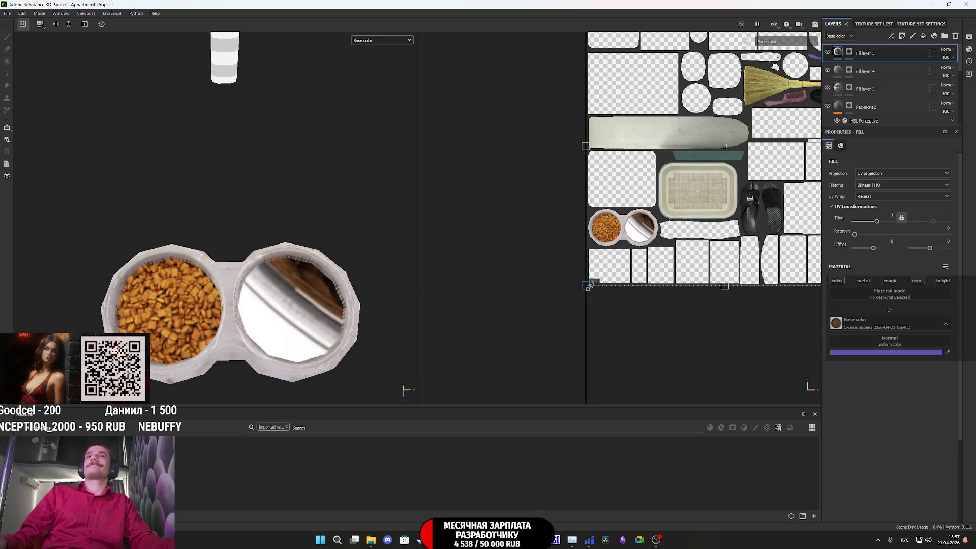
Step: Scale and offset the kibble texture to fit the right bowl, settling the offset near -0.302
drag(589, 287, 623, 262)
scroll(702, 191, down, 3)
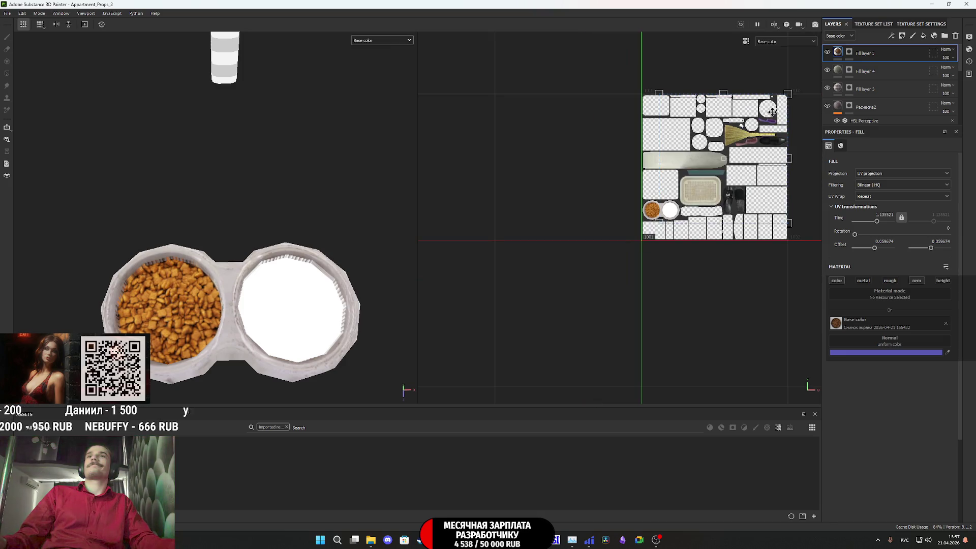
mouse_move(684, 205)
mouse_down()
mouse_move(674, 205)
mouse_move(682, 229)
mouse_up()
scroll(674, 204, up, 5)
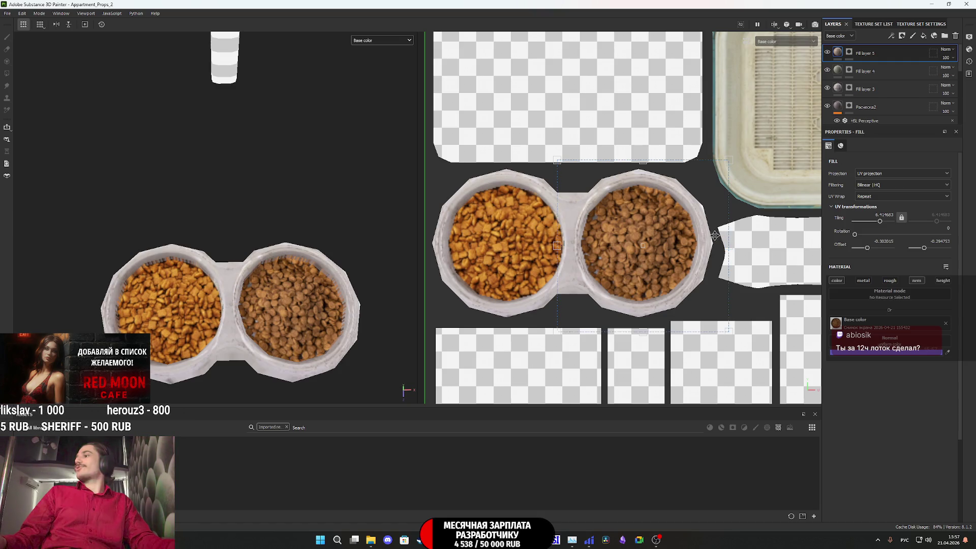
scroll(701, 236, up, 2)
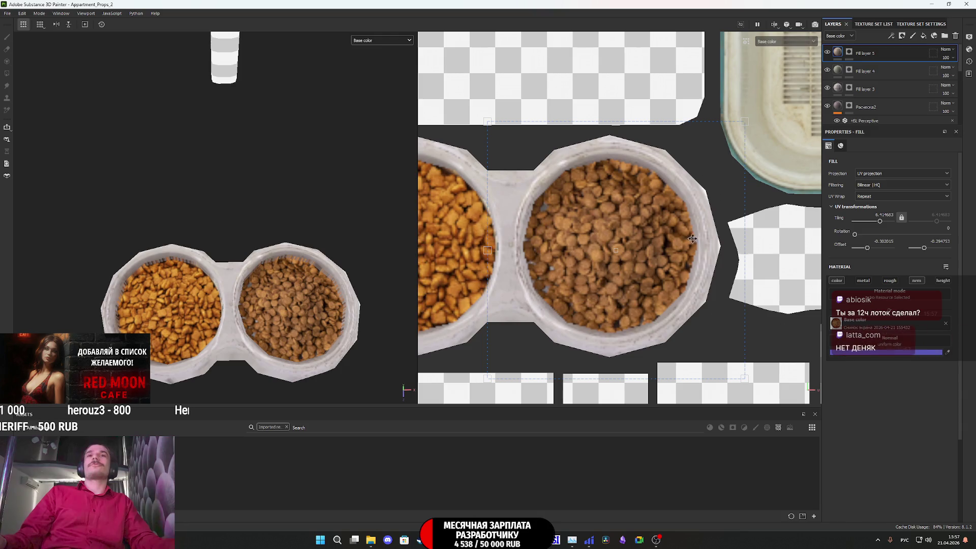
drag(668, 240, 663, 237)
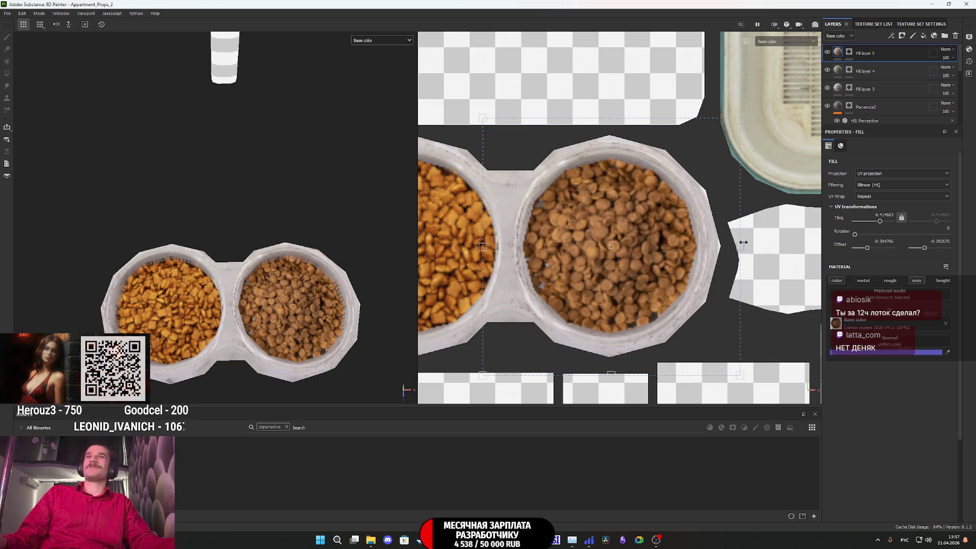
drag(743, 242, 700, 249)
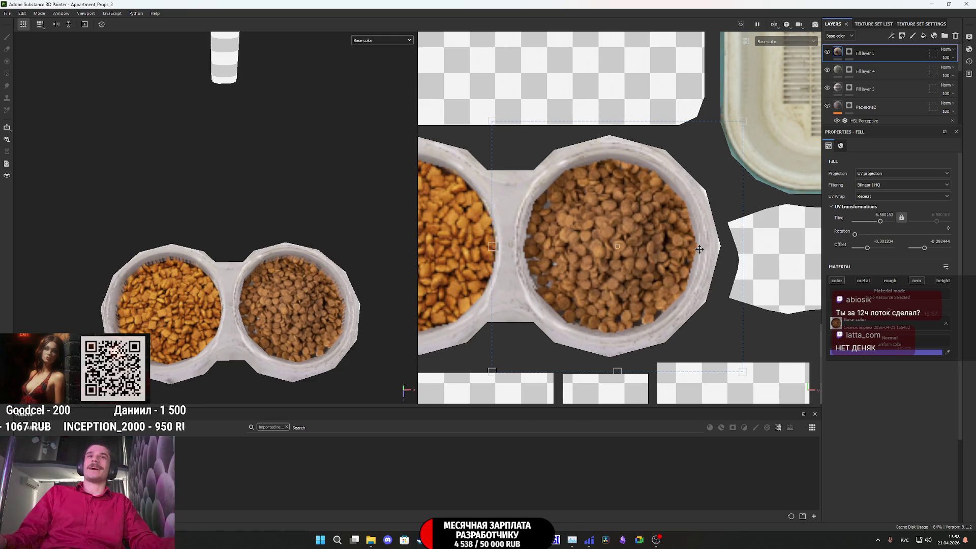
key(ctrl+z)
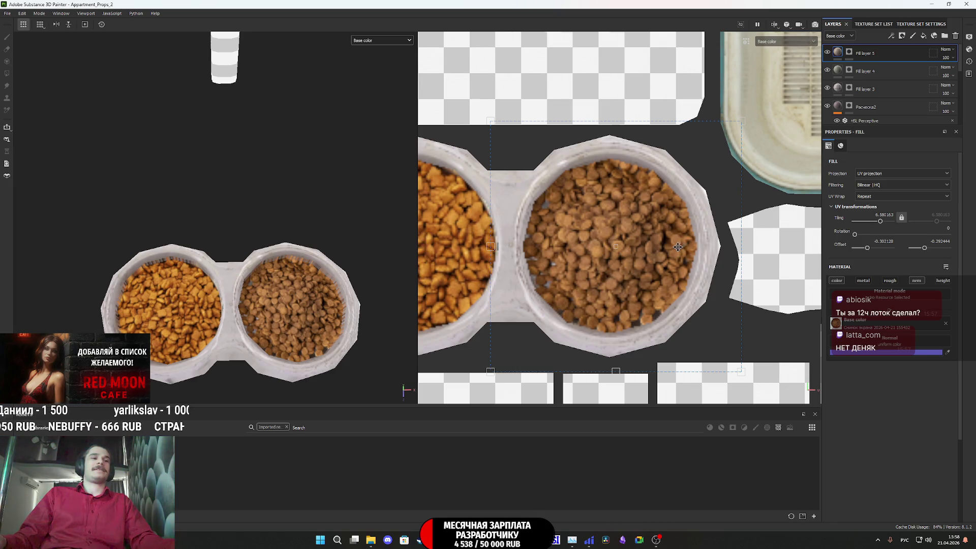
scroll(678, 248, down, 2)
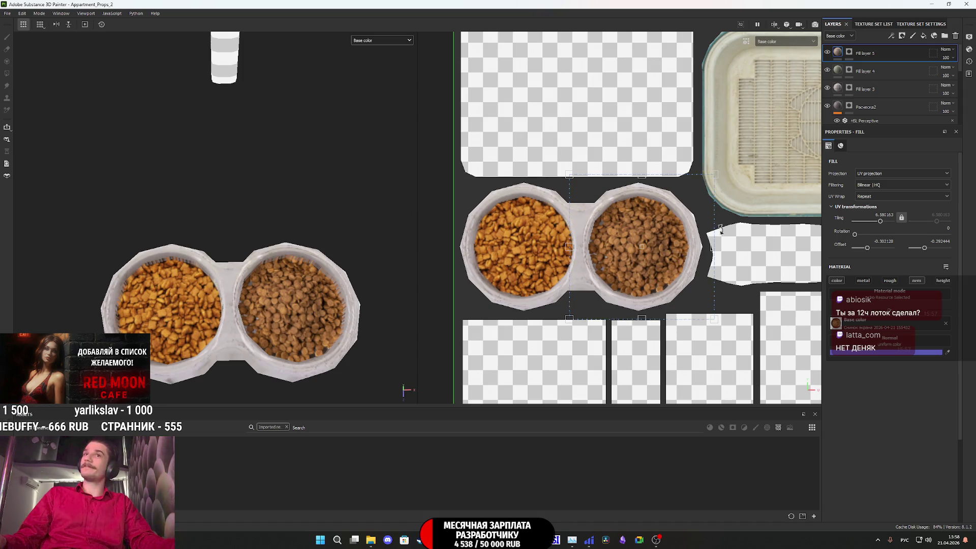
scroll(721, 230, down, 4)
scroll(664, 239, down, 5)
Step: Inspect the kibble textures on both bowls in the 3D and UV views, then bring Google Images forward
middle_drag(655, 255, 653, 251)
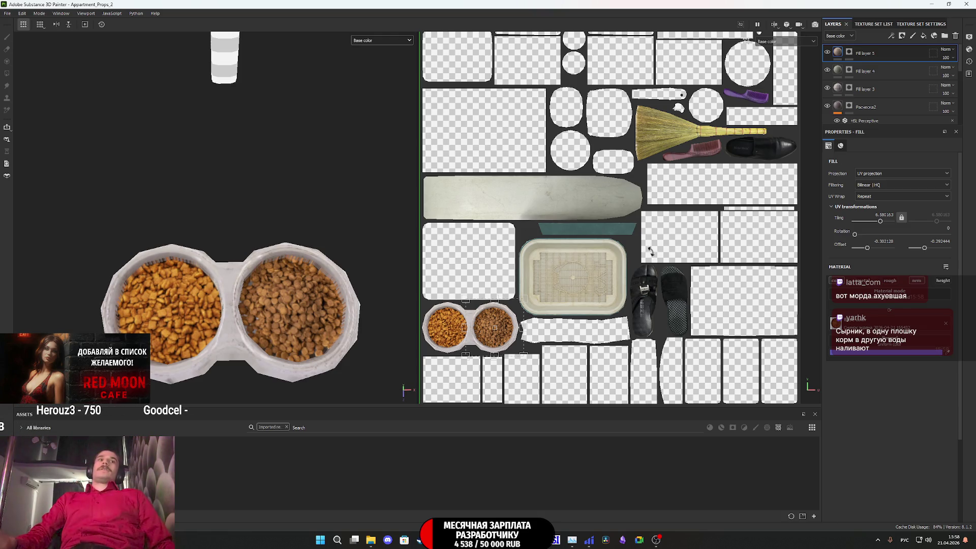
scroll(329, 192, up, 3)
mouse_move(309, 319)
alt+mouse_down()
mouse_move(345, 263)
mouse_move(332, 268)
alt+mouse_up()
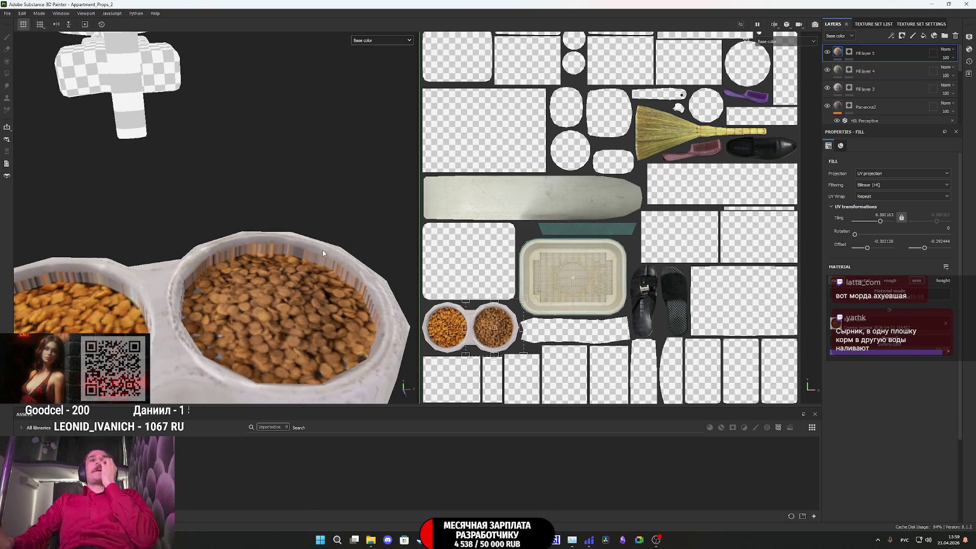
scroll(489, 316, up, 3)
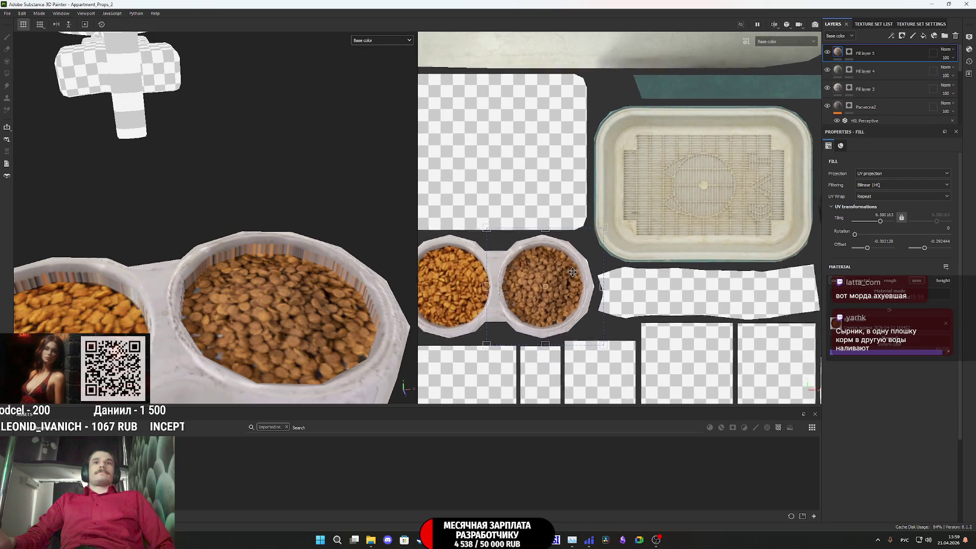
scroll(590, 264, up, 2)
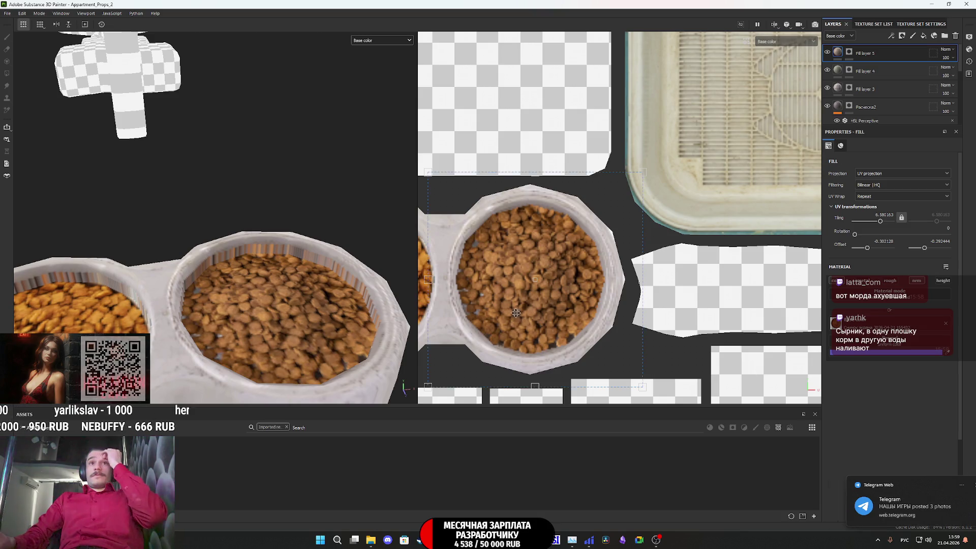
middle_drag(485, 306, 592, 311)
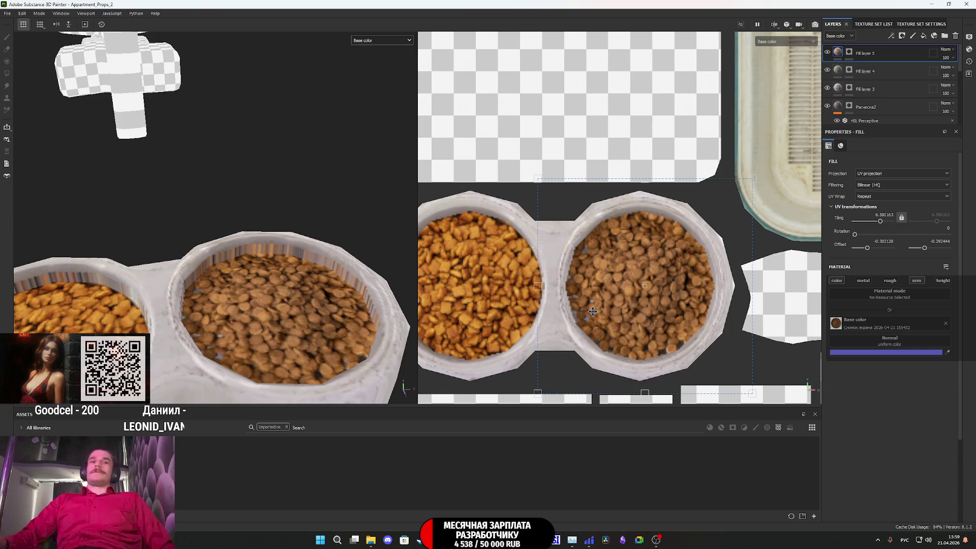
mouse_move(420, 540)
click(428, 489)
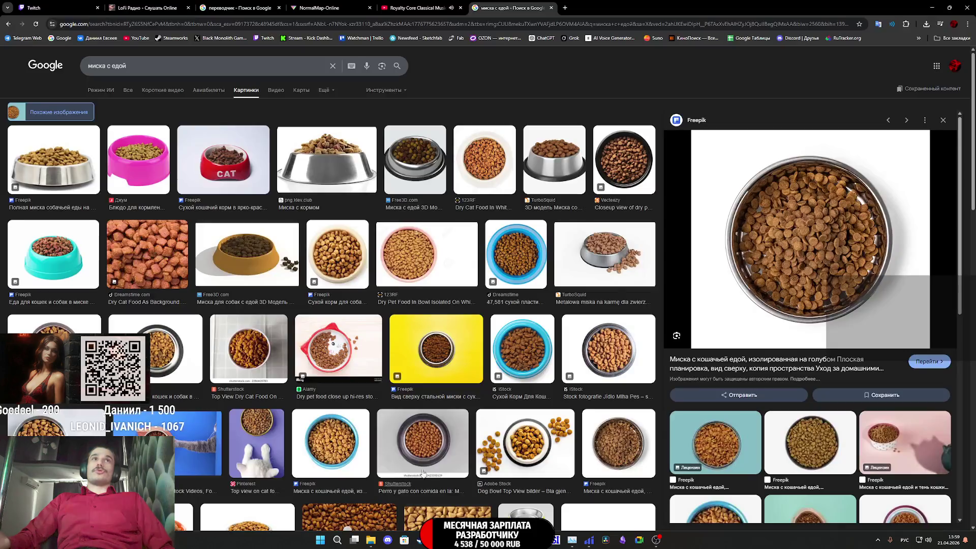
Step: Browse the Fractured: Snowpine Strangers screenshots in the НАШИ ИГРЫ channel and open its YouTube trailer
click(22, 40)
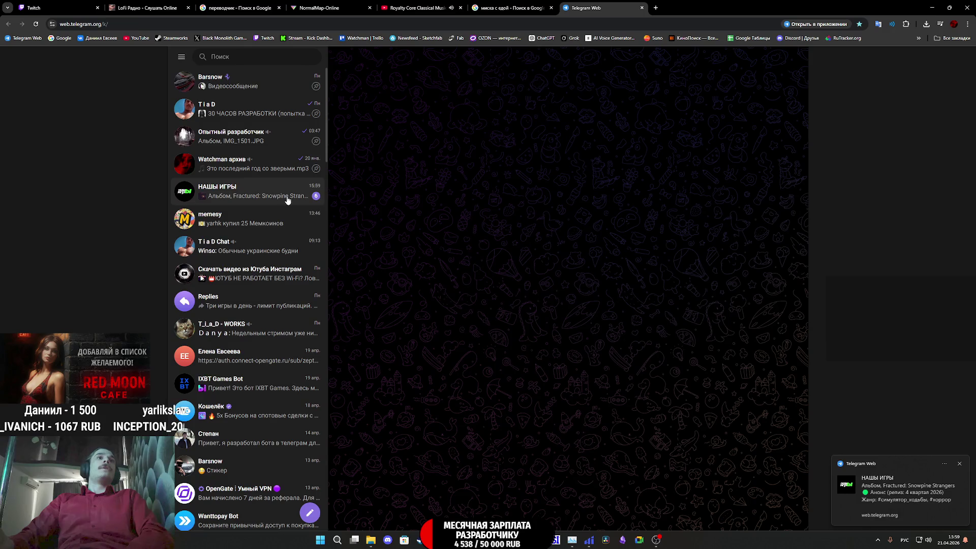
click(287, 198)
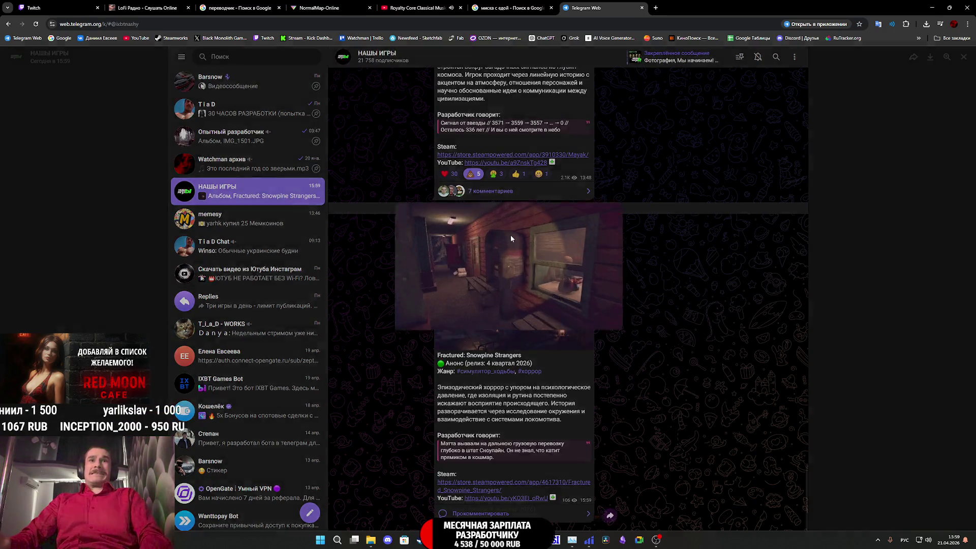
click(510, 234)
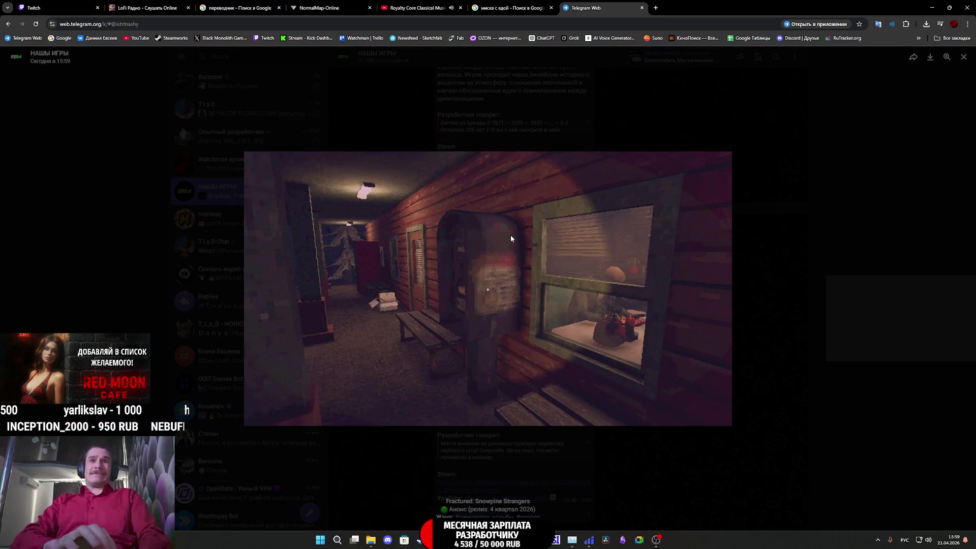
key(Right)
key(Right)
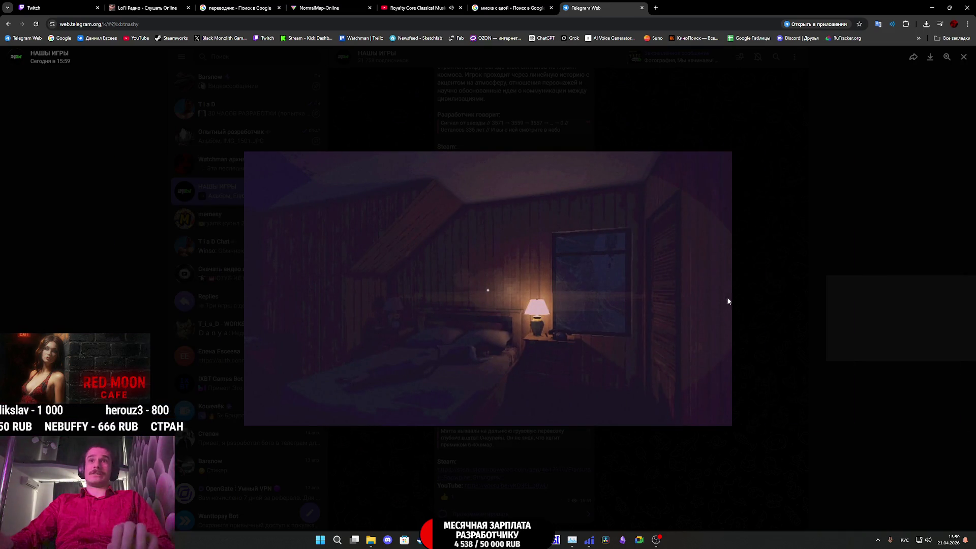
click(762, 290)
click(498, 487)
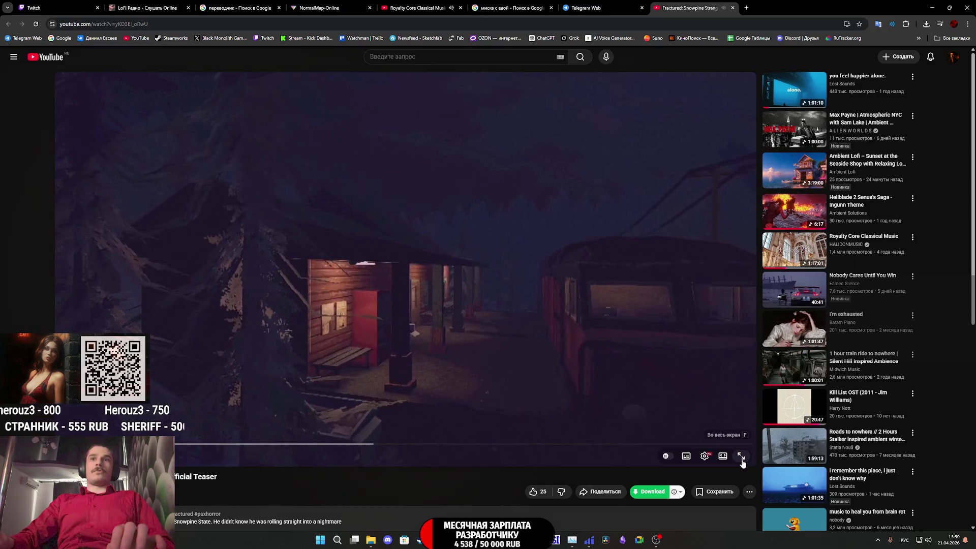
Step: Watch the Fractured: Snowpine Strangers teaser full-screen, then return to the Telegram Web tab
click(742, 460)
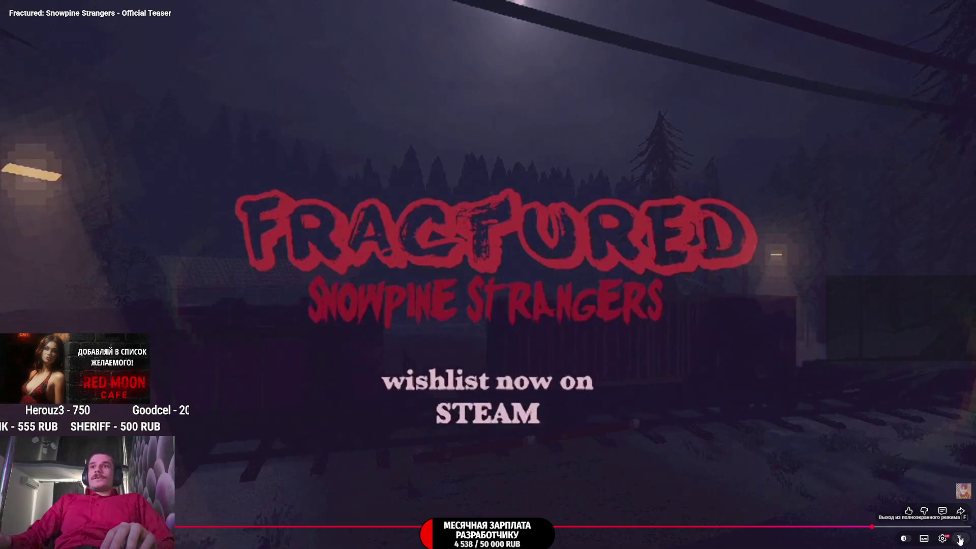
click(959, 540)
click(614, 7)
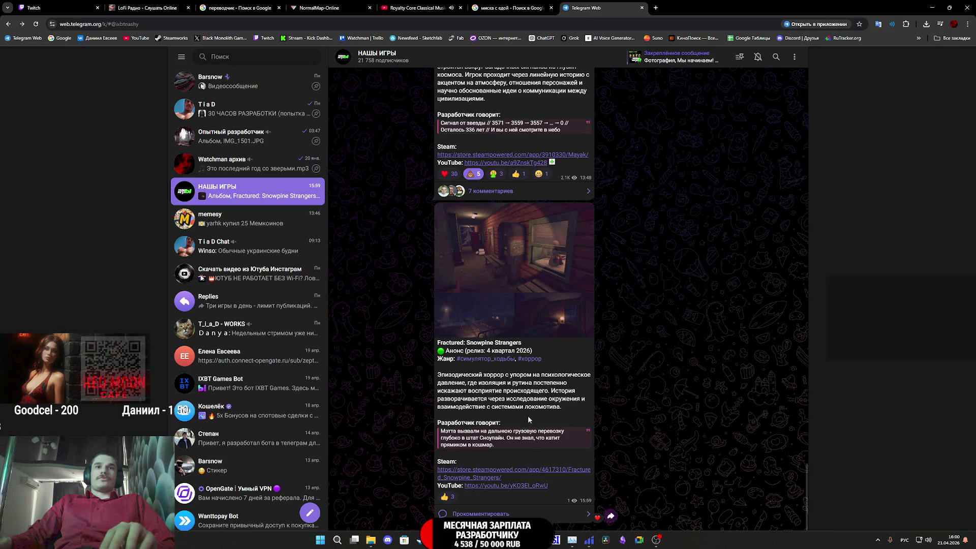
Step: Close the Telegram Web tab, check the Twitch dashboard, and settle on the NormalMap-Online page
click(511, 8)
middle_click(587, 7)
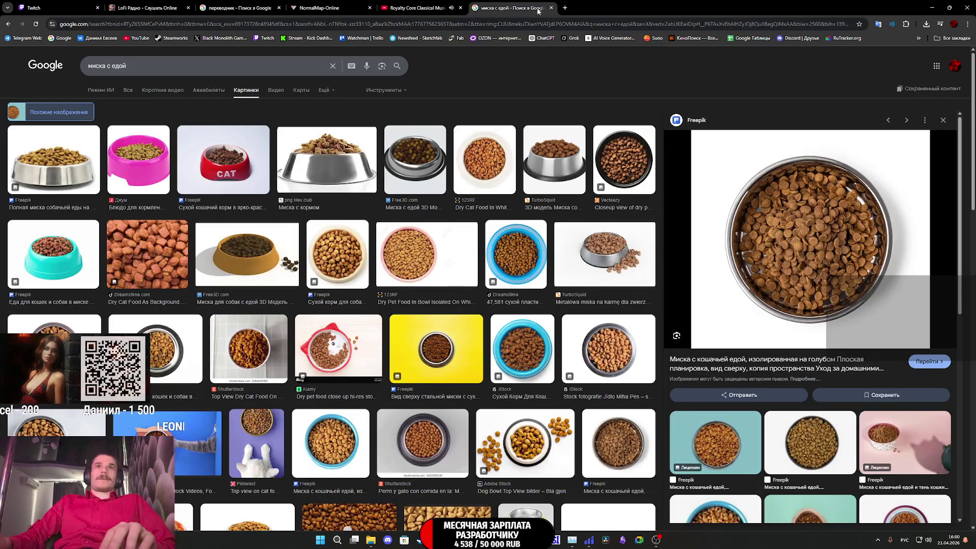
click(331, 8)
click(147, 8)
click(49, 9)
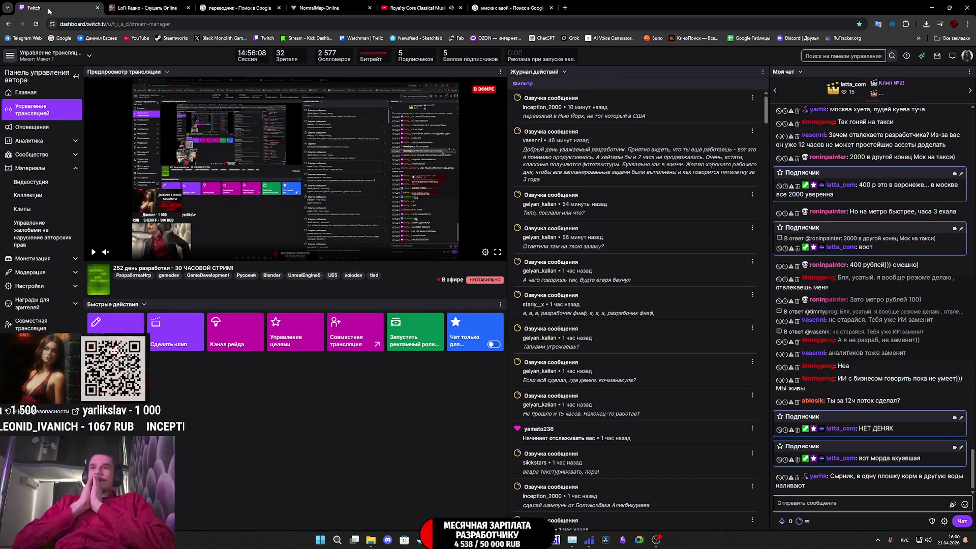
click(315, 8)
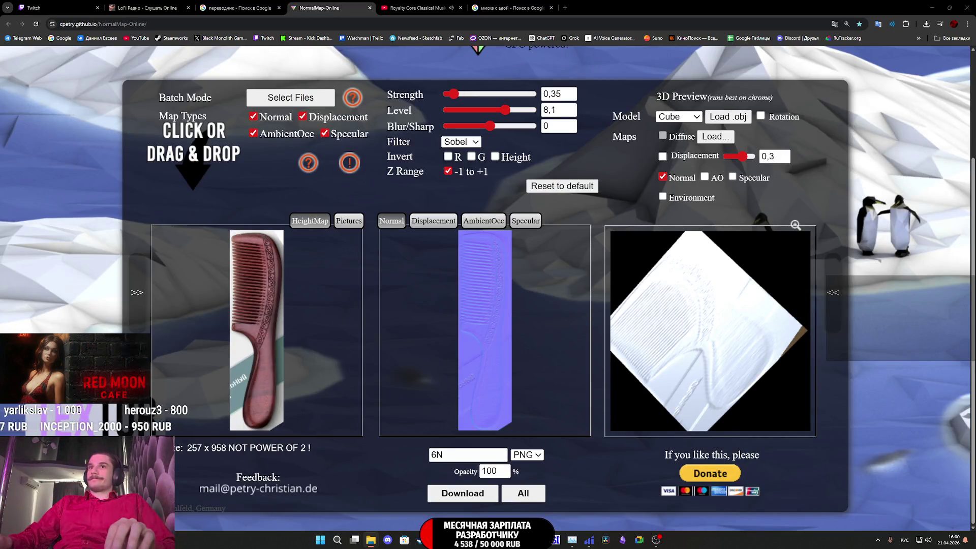
Step: Generate a normal map from the orange kibble bowl photo and save it as 7N.png
drag(377, 346, 254, 337)
mouse_move(726, 365)
mouse_down()
mouse_move(715, 374)
mouse_move(729, 362)
mouse_up()
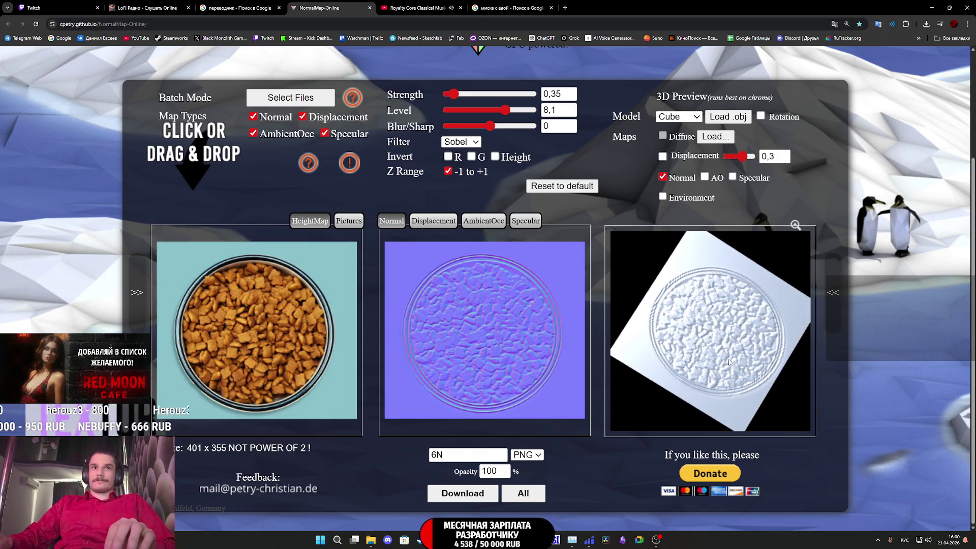
drag(436, 454, 416, 453)
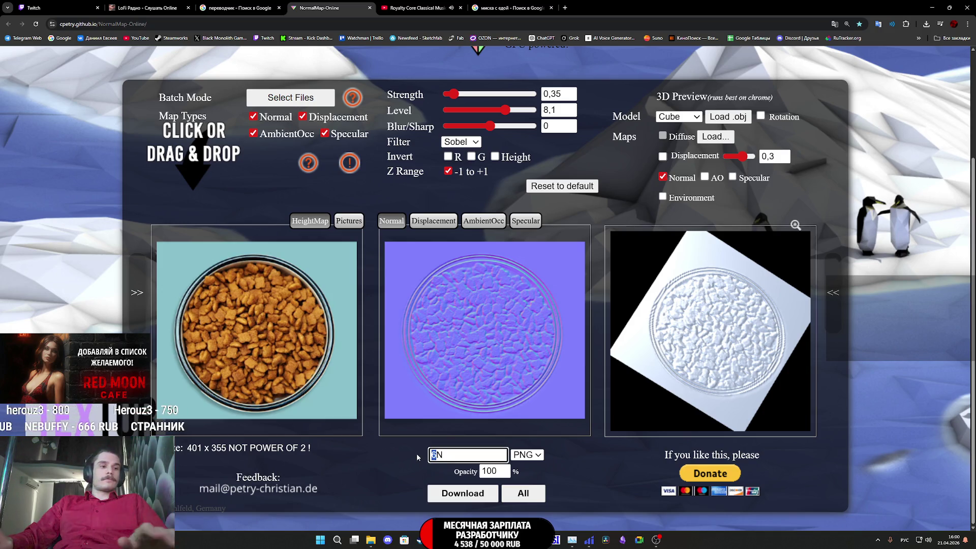
click(462, 493)
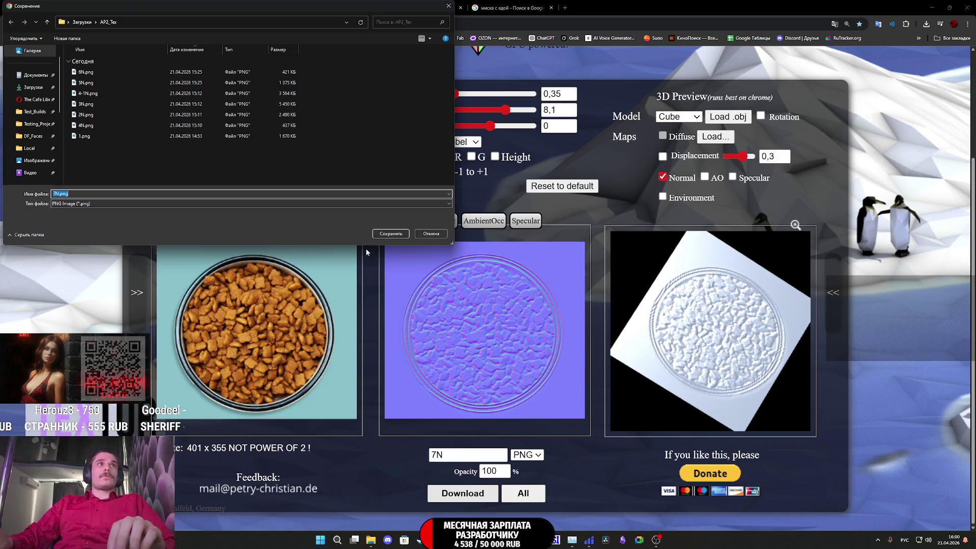
click(391, 233)
Step: Generate a normal map from the brown kibble bowl photo, save it as 8N.png, and return to Substance Painter
mouse_move(864, 184)
mouse_down()
mouse_move(439, 362)
mouse_move(301, 351)
mouse_up()
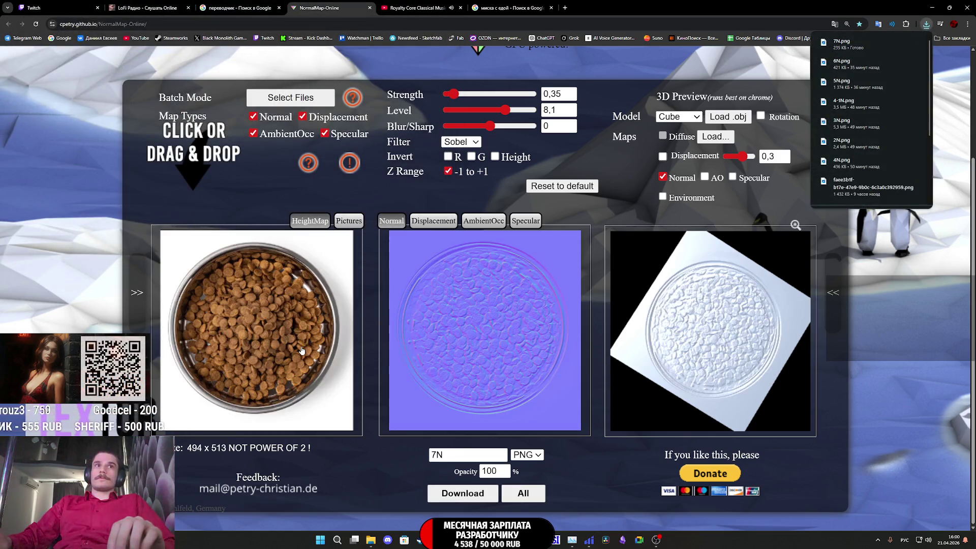
click(430, 458)
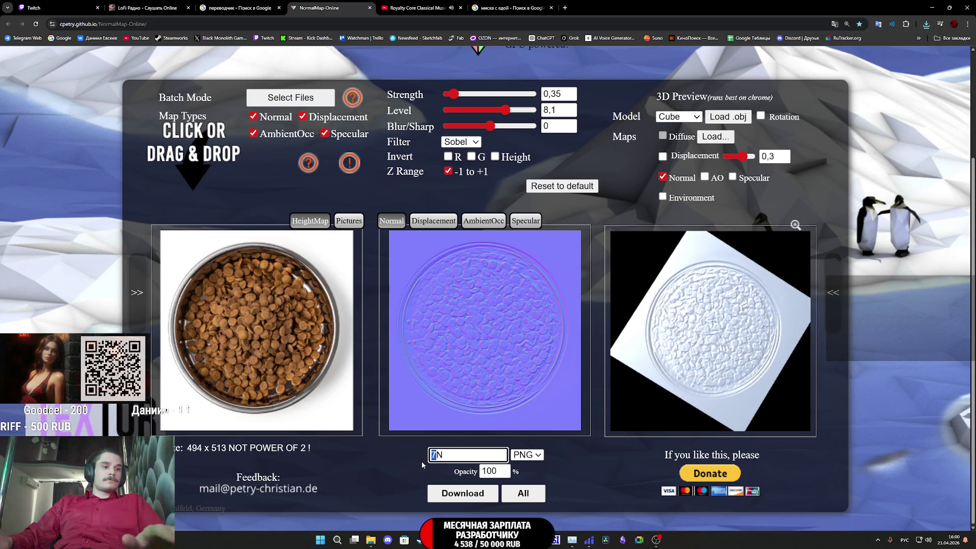
mouse_move(505, 540)
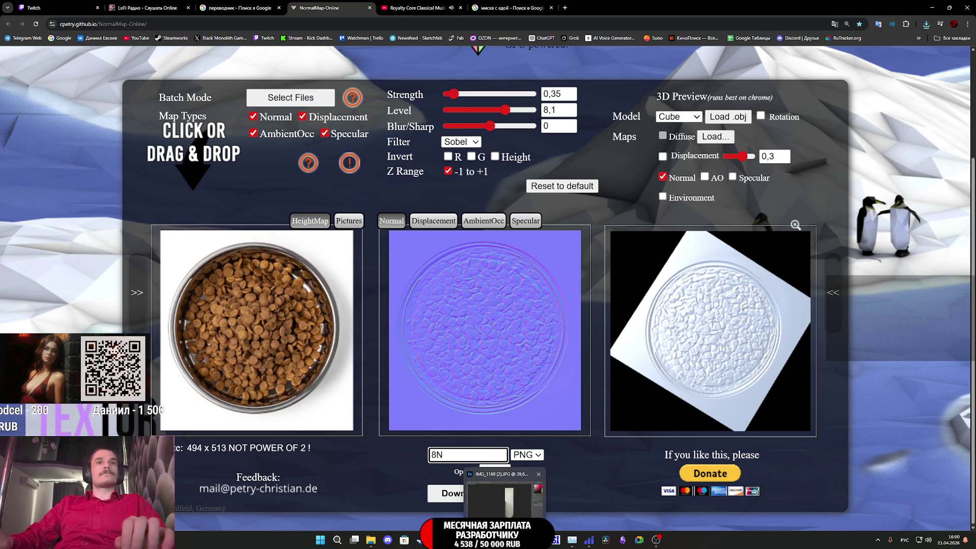
click(449, 496)
click(393, 235)
mouse_move(514, 540)
click(501, 465)
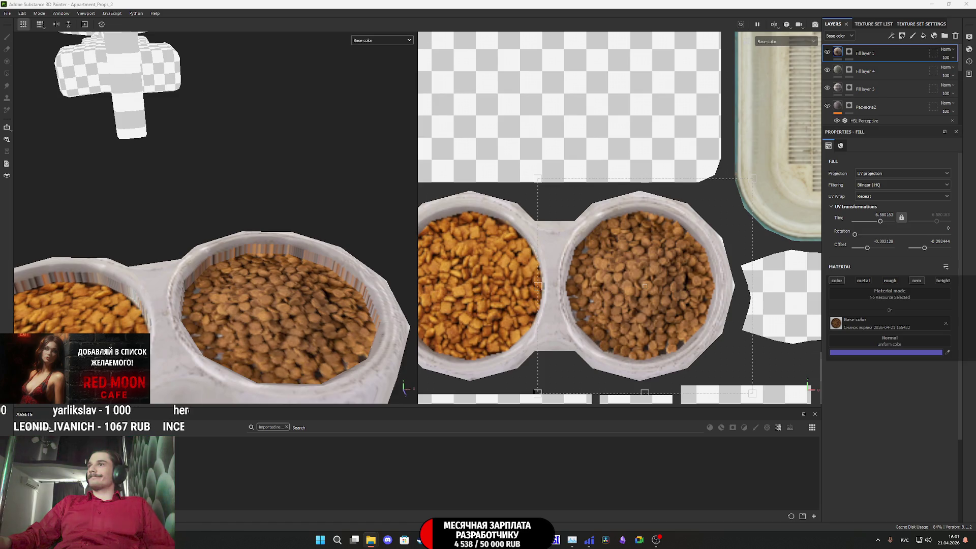
Step: Import the two normal map PNGs into Assets with usage set to texture
drag(971, 325, 617, 464)
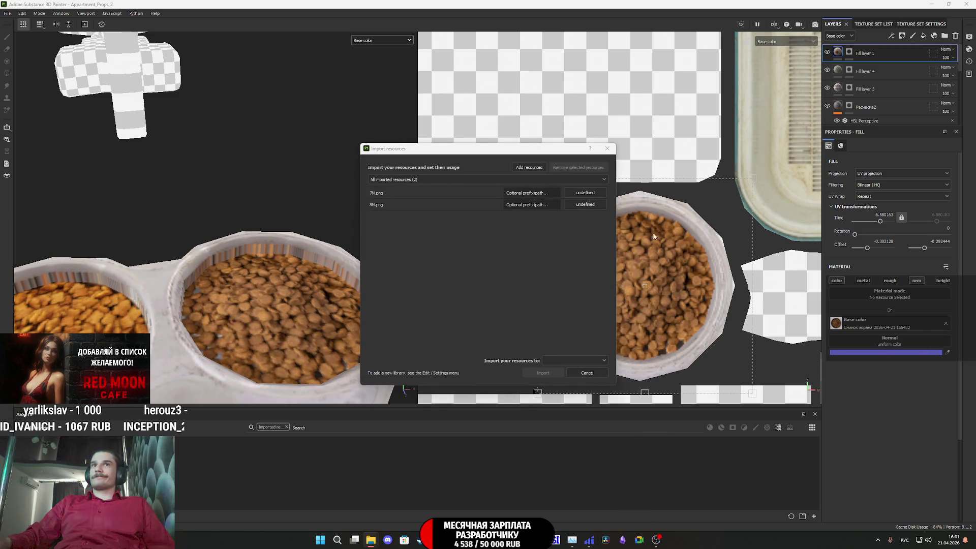
click(585, 193)
click(604, 219)
click(585, 204)
click(606, 233)
click(580, 362)
click(583, 376)
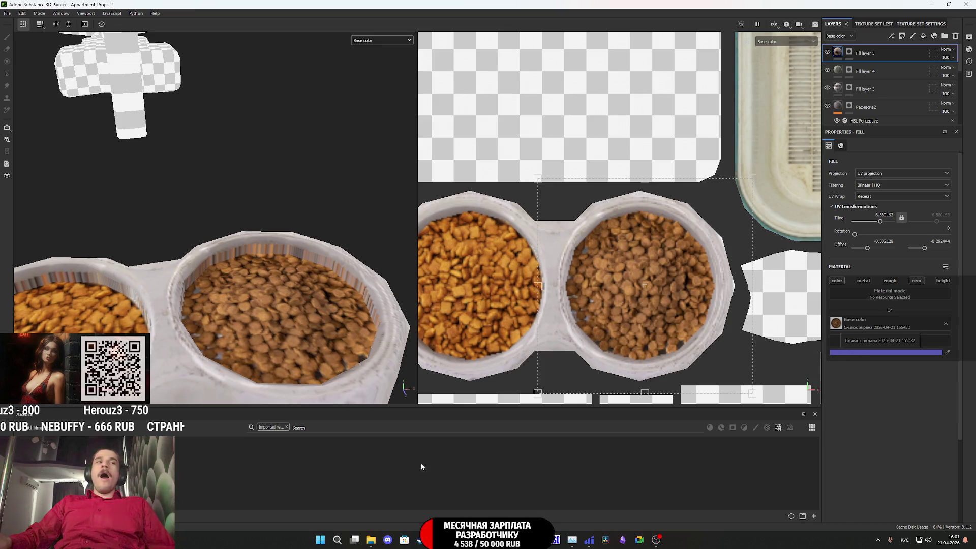
Step: Plug a normal map into Fill layer 5's Normal slot and preview the normal channel briefly
mouse_move(513, 427)
mouse_down()
mouse_move(467, 392)
mouse_move(875, 344)
mouse_up()
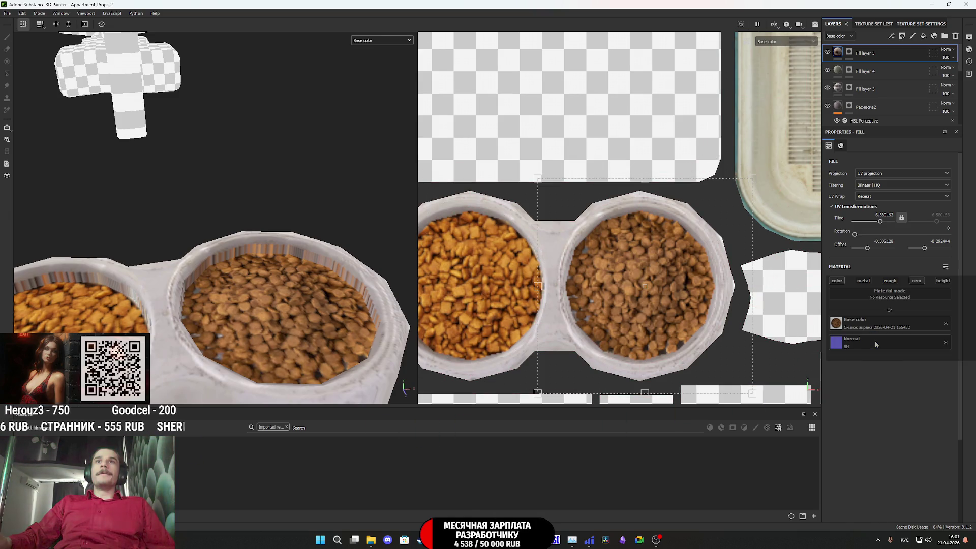
click(381, 40)
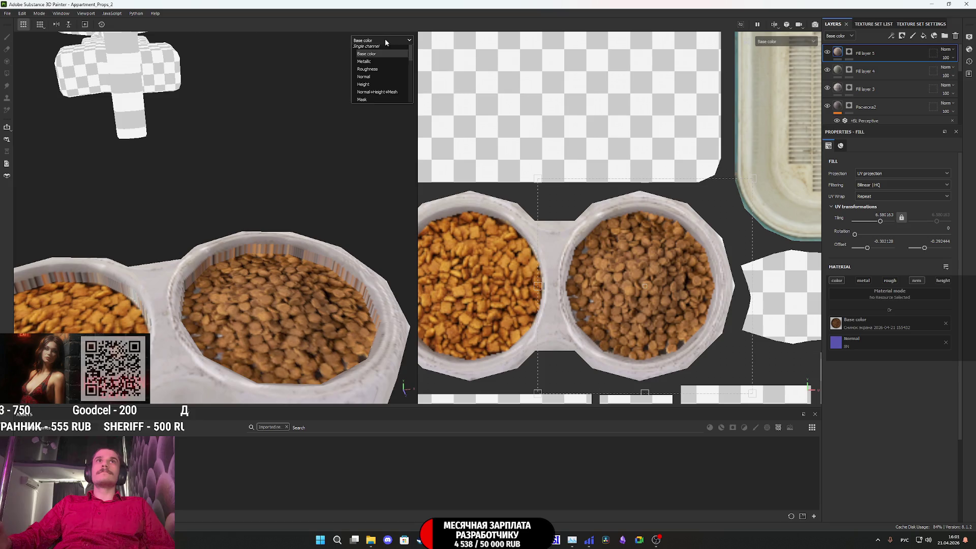
click(385, 110)
click(380, 40)
click(376, 47)
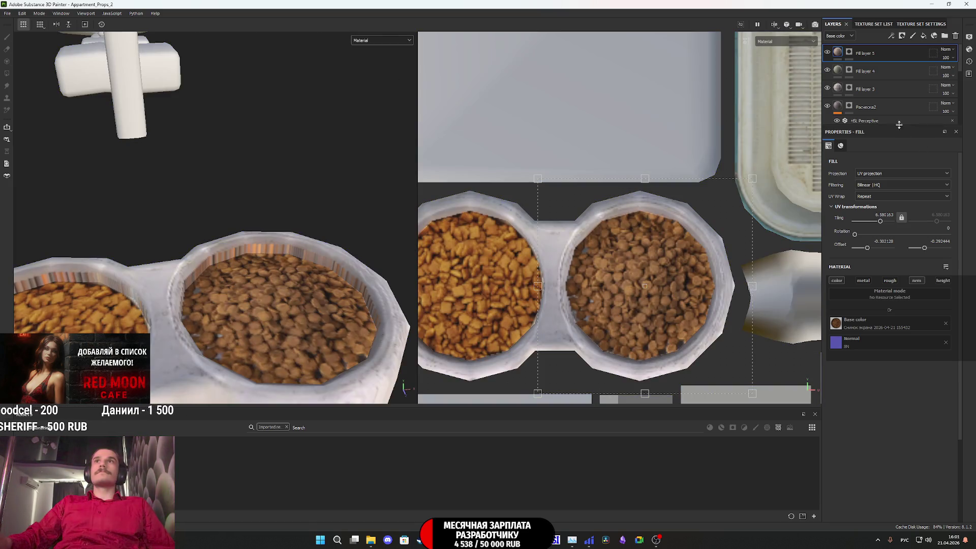
Step: Assign the 7N normal map to Fill layer 4 and orbit to check the bowls
click(883, 72)
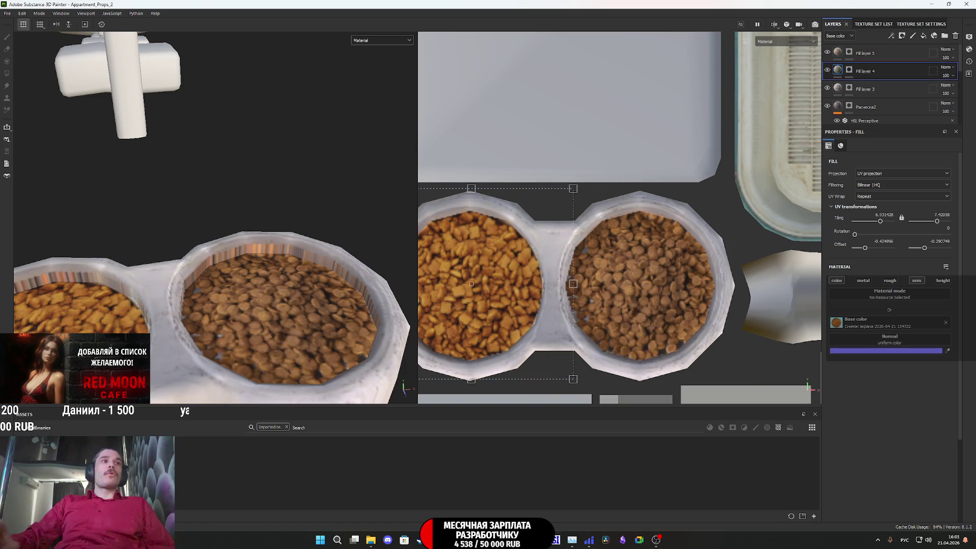
mouse_move(415, 451)
mouse_down()
mouse_move(642, 440)
mouse_move(887, 340)
mouse_up()
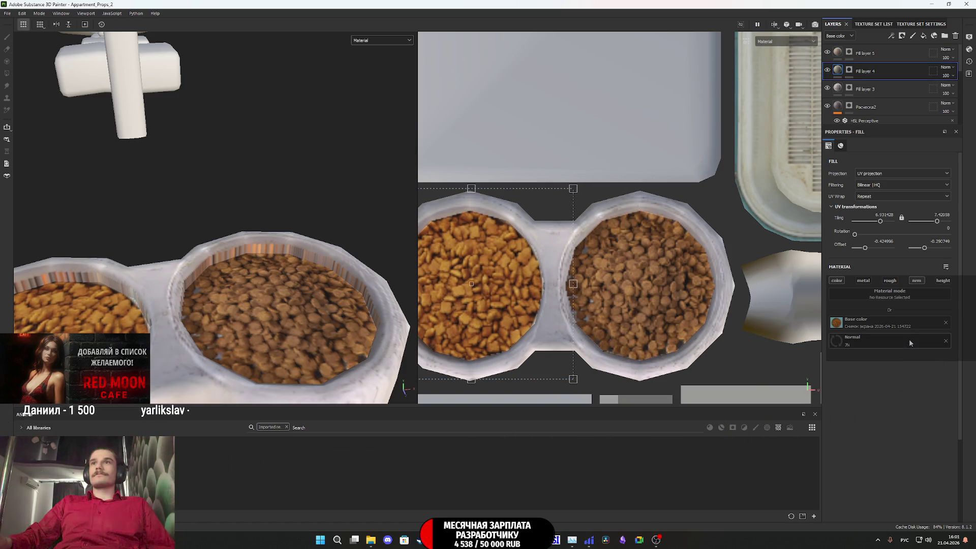
mouse_move(249, 257)
alt+mouse_down()
mouse_move(149, 288)
mouse_move(292, 328)
alt+mouse_up()
scroll(292, 328, down, 5)
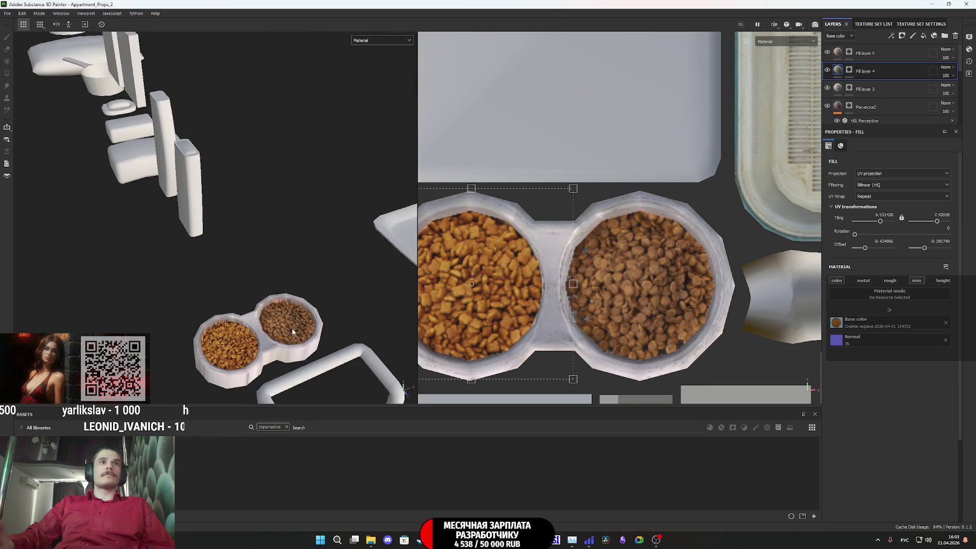
scroll(291, 325, up, 3)
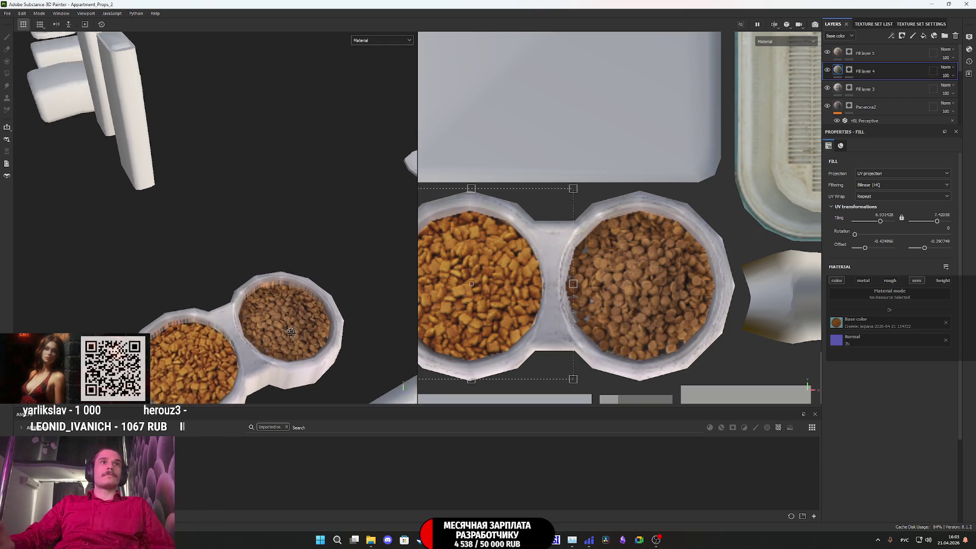
mouse_move(292, 367)
alt+mouse_down()
mouse_move(317, 254)
mouse_move(342, 285)
mouse_move(273, 335)
mouse_move(150, 237)
alt+mouse_up()
mouse_move(92, 218)
alt+mouse_down()
mouse_move(136, 305)
mouse_move(403, 333)
mouse_move(420, 360)
alt+mouse_up()
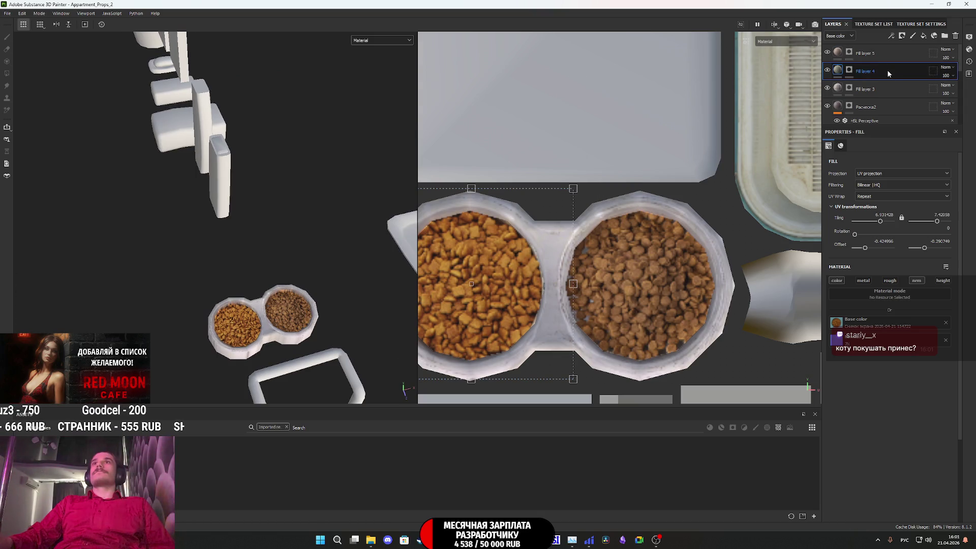
Step: Delete the stray Fill layer 6 above the kibble fill layers
click(910, 48)
click(924, 37)
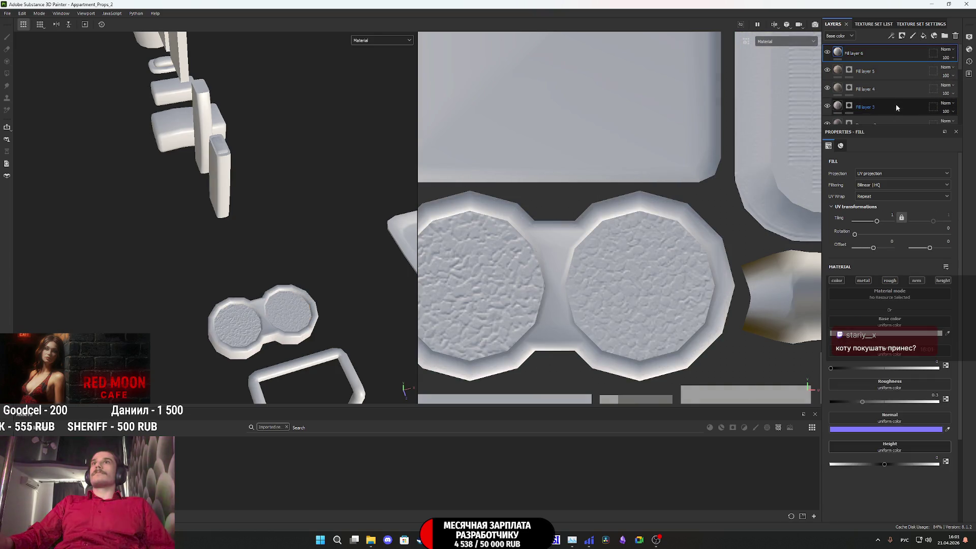
click(896, 109)
shift+click(896, 75)
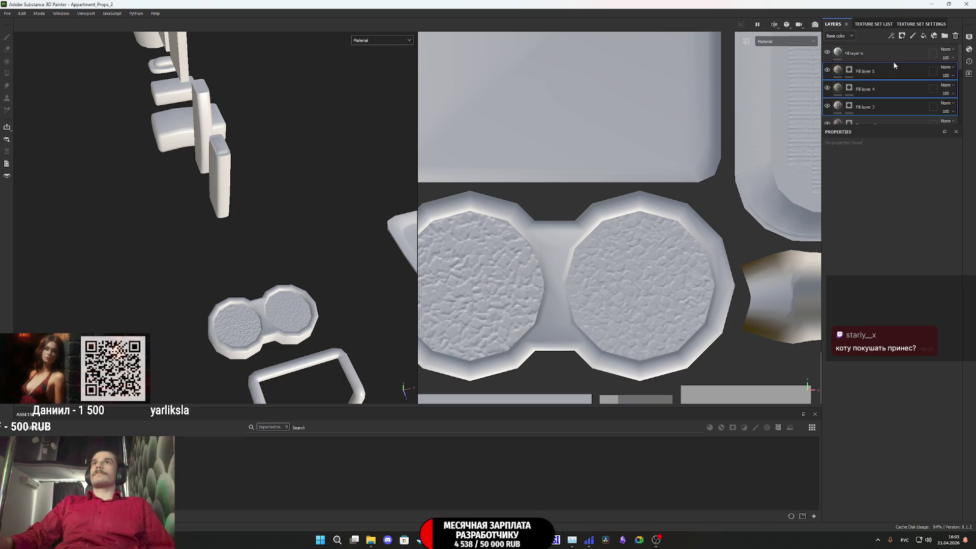
click(904, 55)
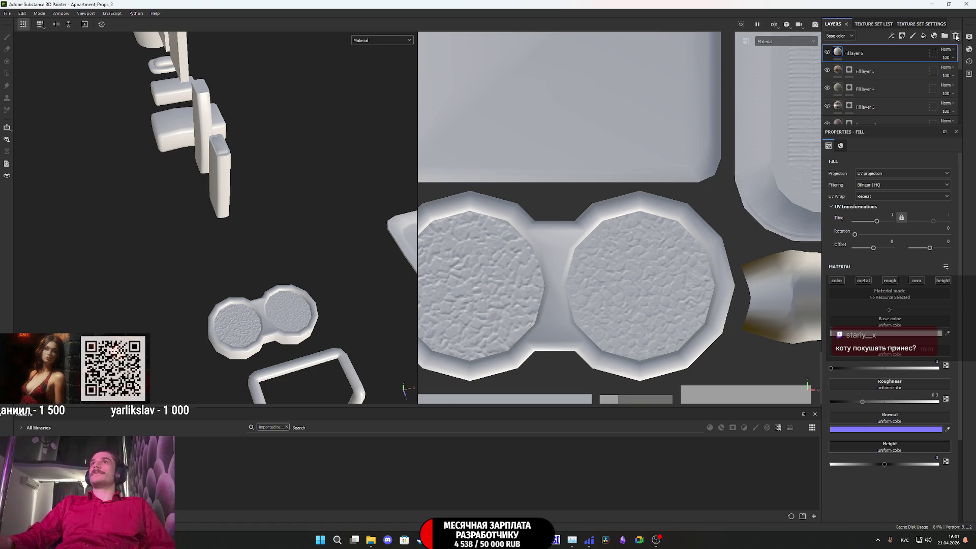
click(956, 36)
Step: Move Fill layers 5, 4 and 3 into a new folder and rename it Cat_M
click(945, 36)
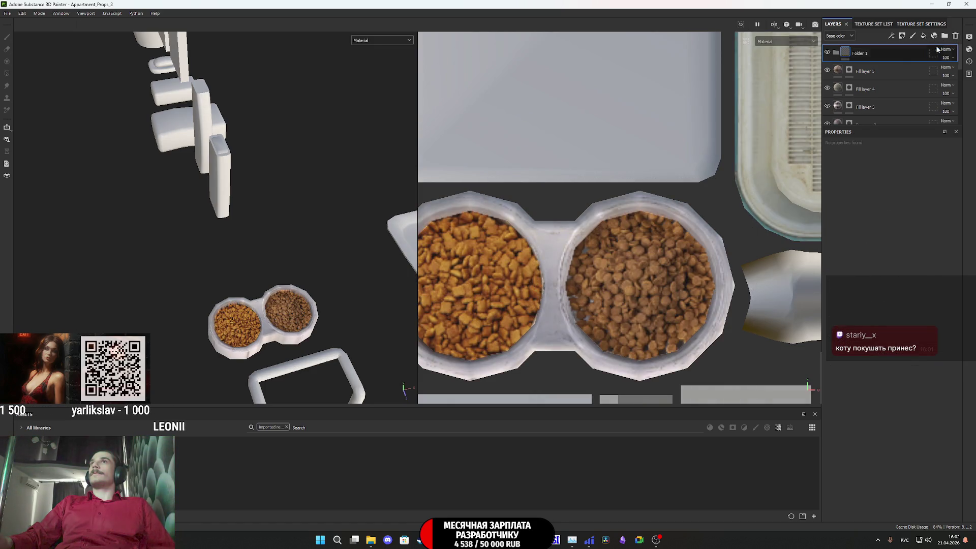
click(895, 73)
shift+click(899, 102)
mouse_move(896, 73)
mouse_down()
mouse_move(891, 54)
mouse_move(834, 47)
mouse_move(886, 72)
mouse_move(879, 51)
mouse_up()
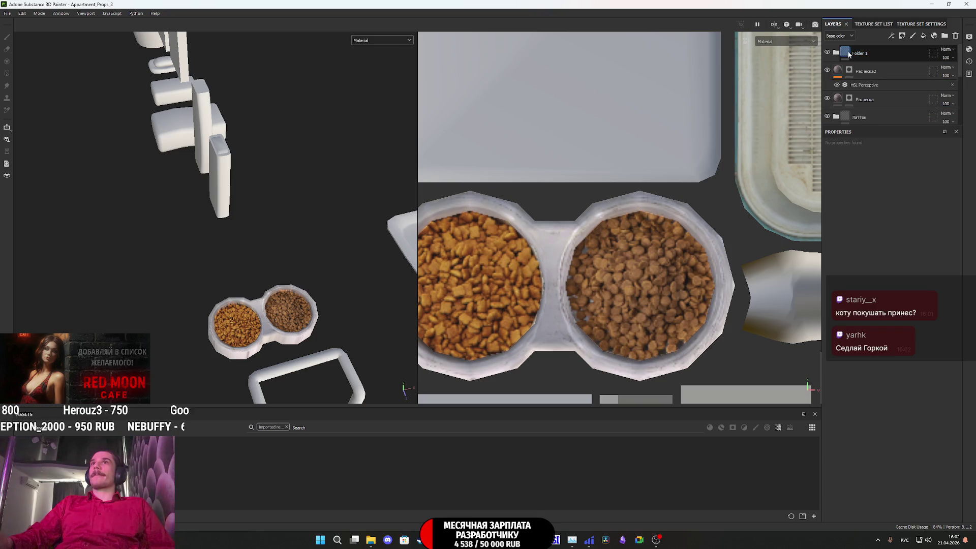
double_click(861, 53)
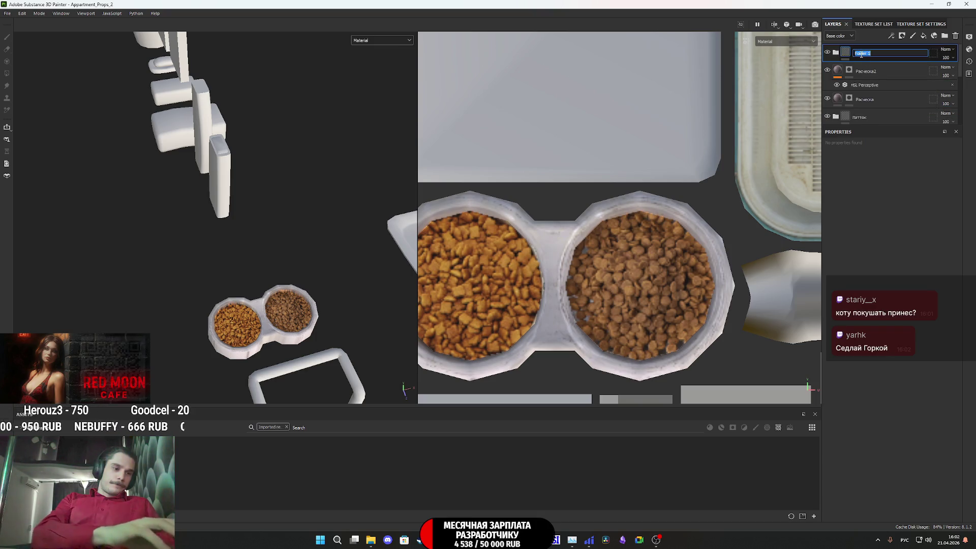
text(сов)
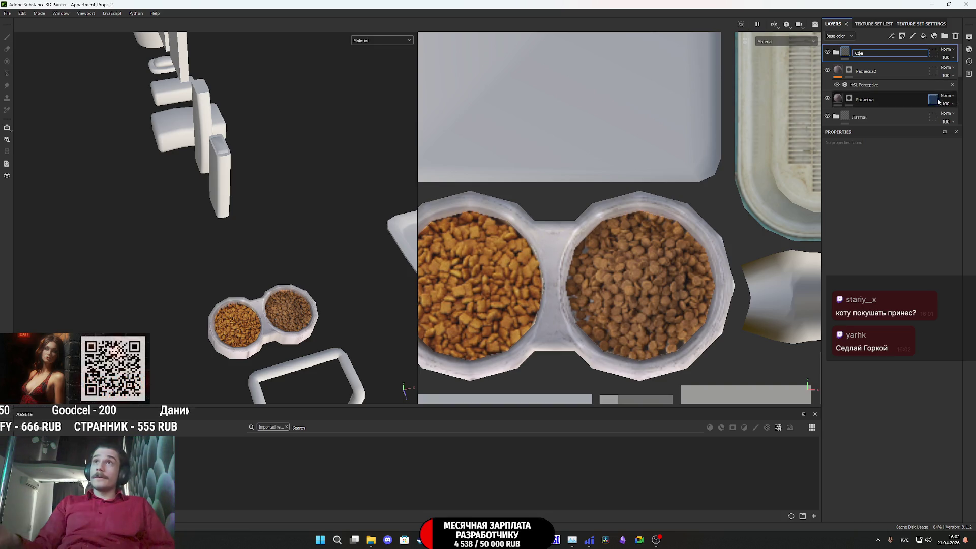
key(BackSpace)
key(BackSpace)
key(BackSpace)
text(Cat_M)
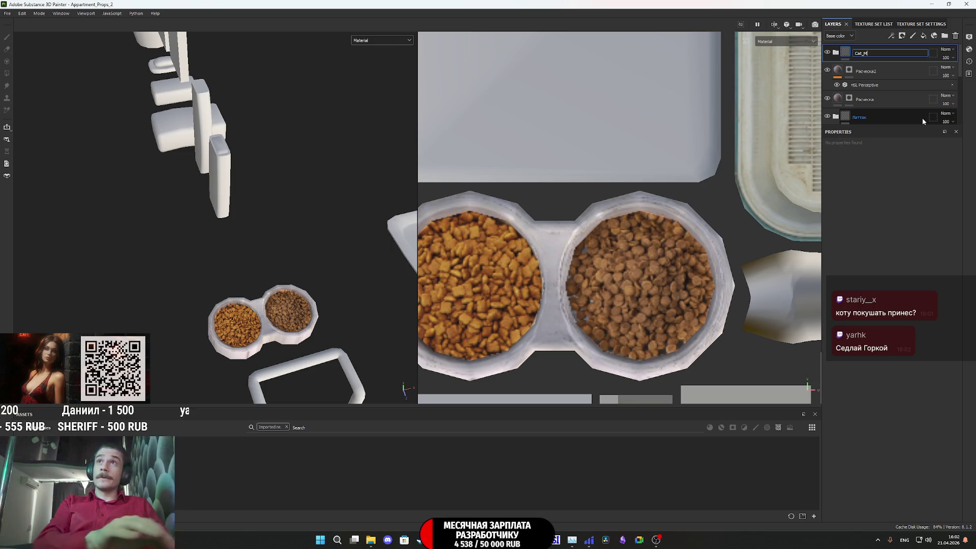
text(H)
key(Return)
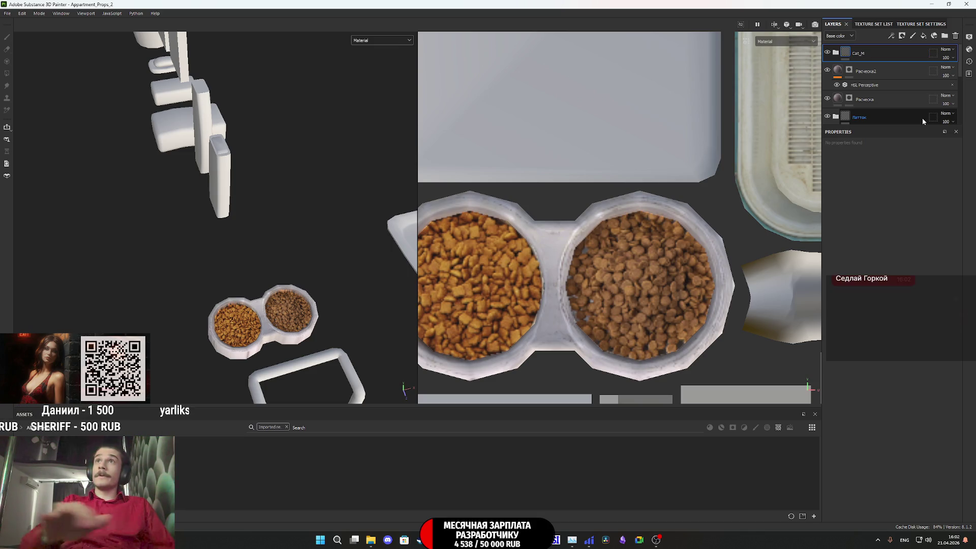
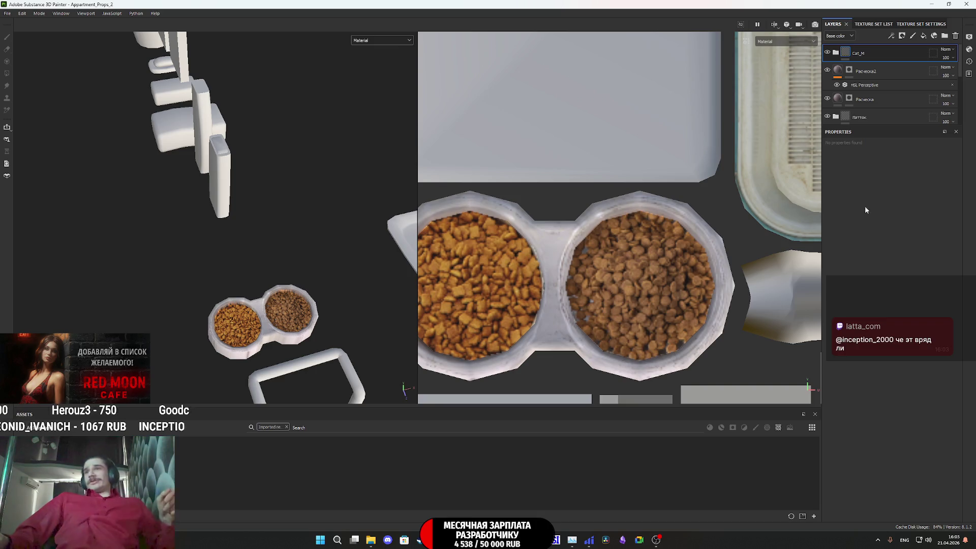
Step: Import the still-life photo as a texture into the Appartment_Props_2 project
scroll(222, 338, down, 3)
alt+drag(277, 328, 336, 281)
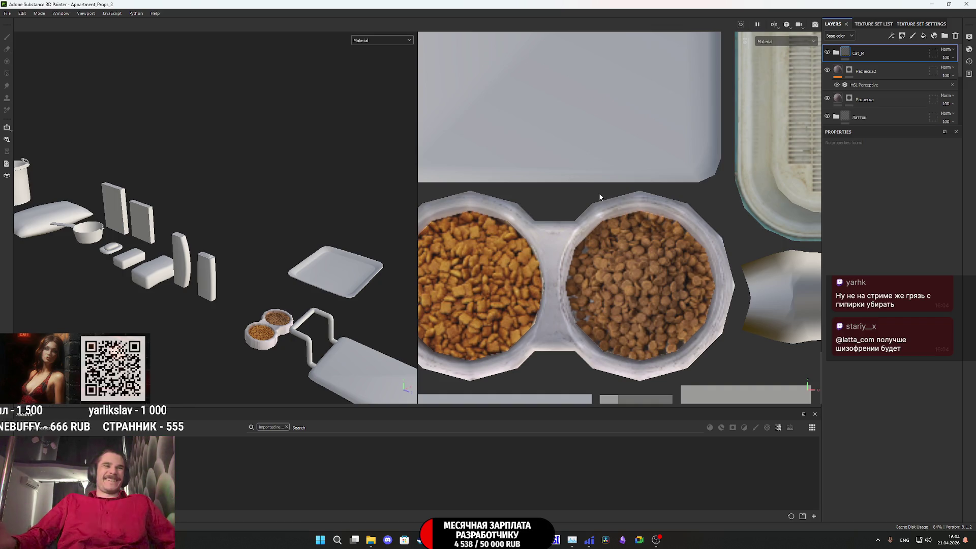
scroll(655, 272, down, 3)
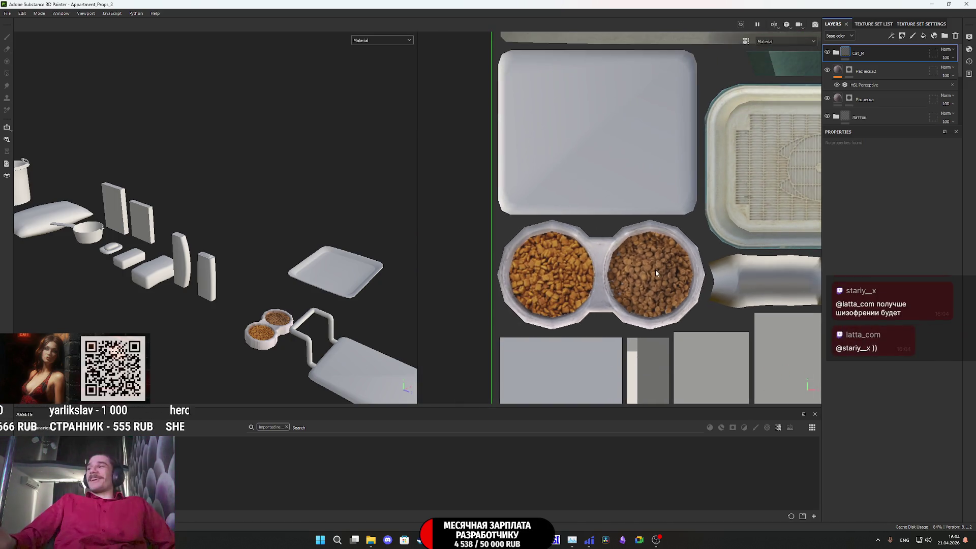
scroll(651, 264, down, 3)
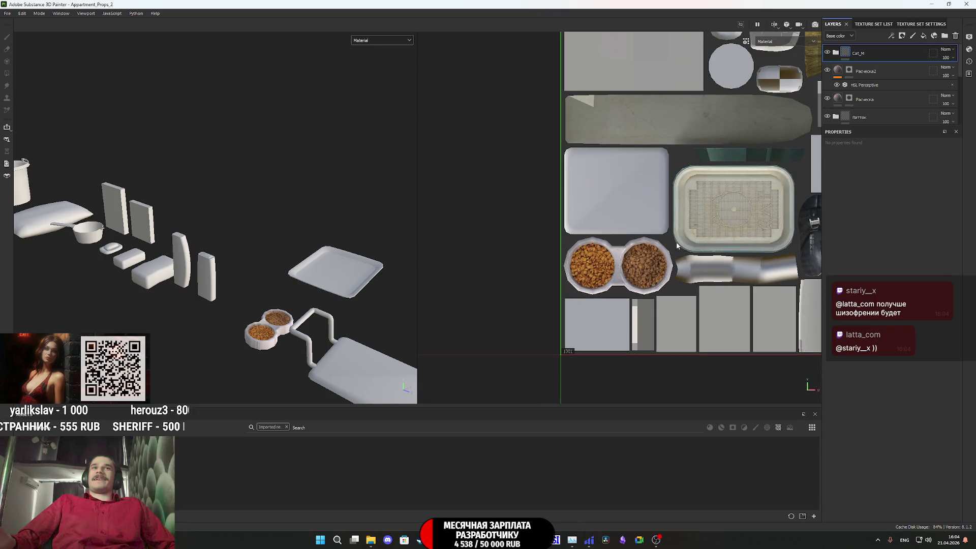
scroll(622, 289, down, 3)
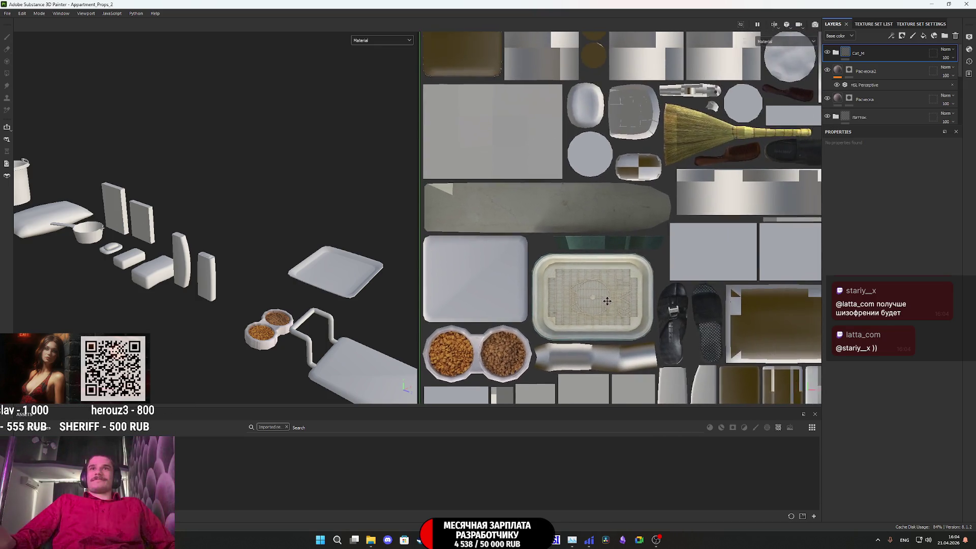
scroll(621, 289, down, 3)
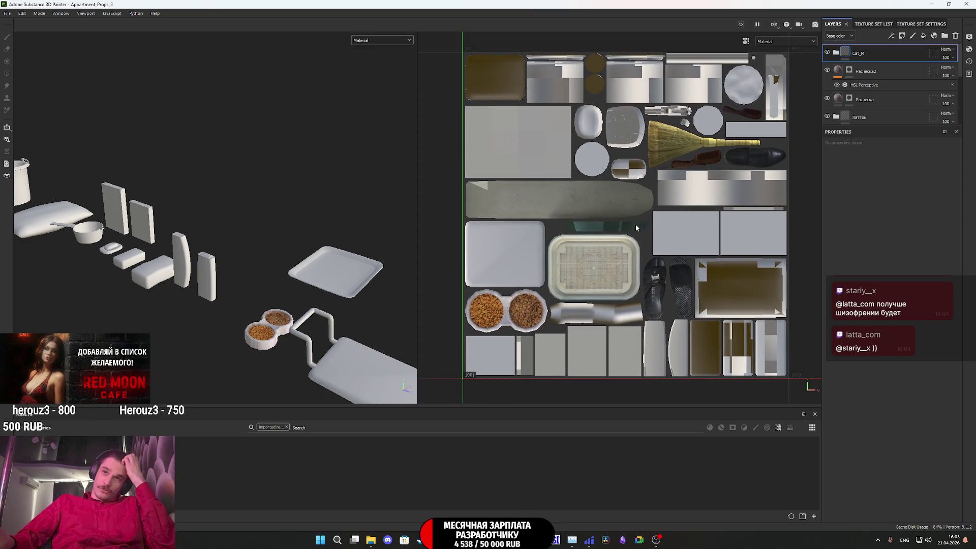
scroll(636, 224, up, 1)
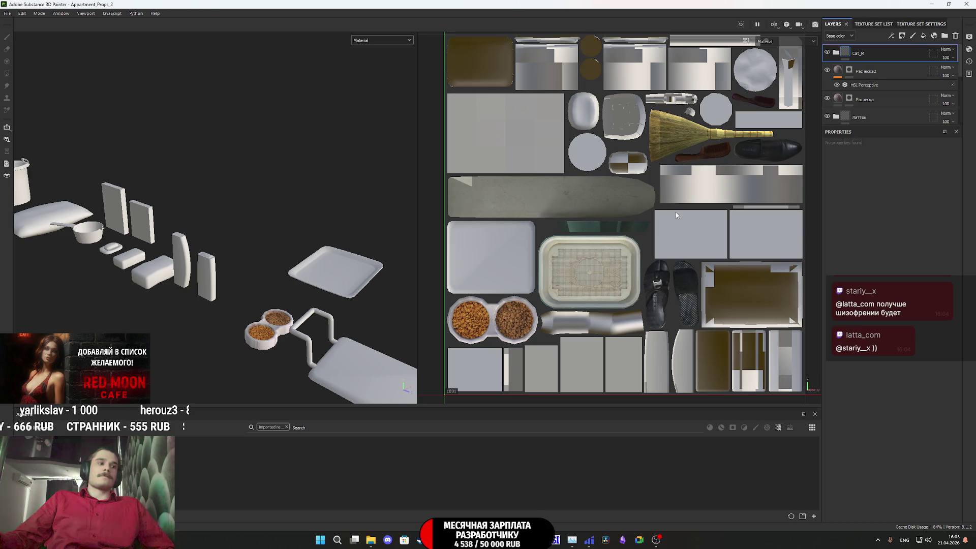
mouse_move(370, 540)
mouse_move(363, 516)
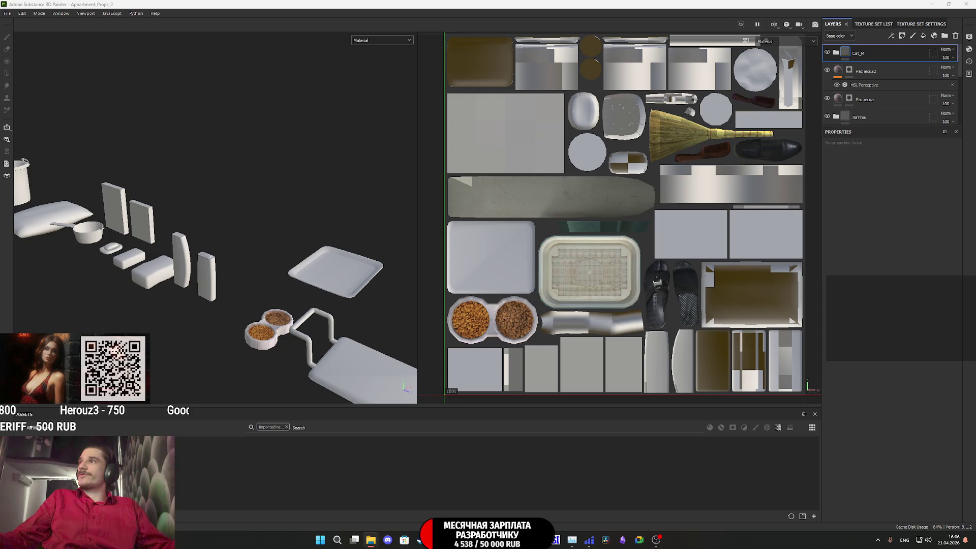
drag(975, 418, 605, 422)
click(584, 192)
click(603, 219)
click(575, 360)
click(564, 371)
click(547, 371)
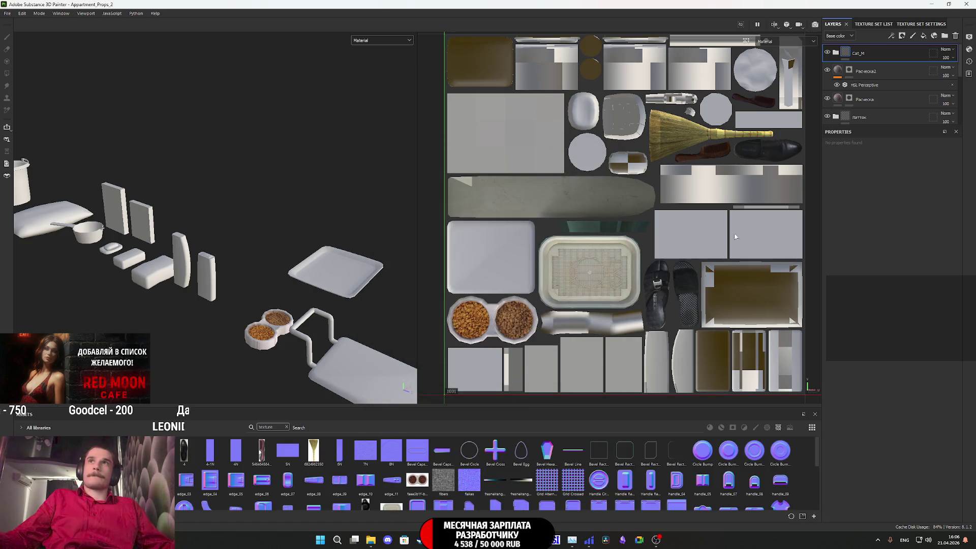
Step: Add a fill layer using the photo as base colour, with metalness, roughness, height and normal disabled
click(924, 36)
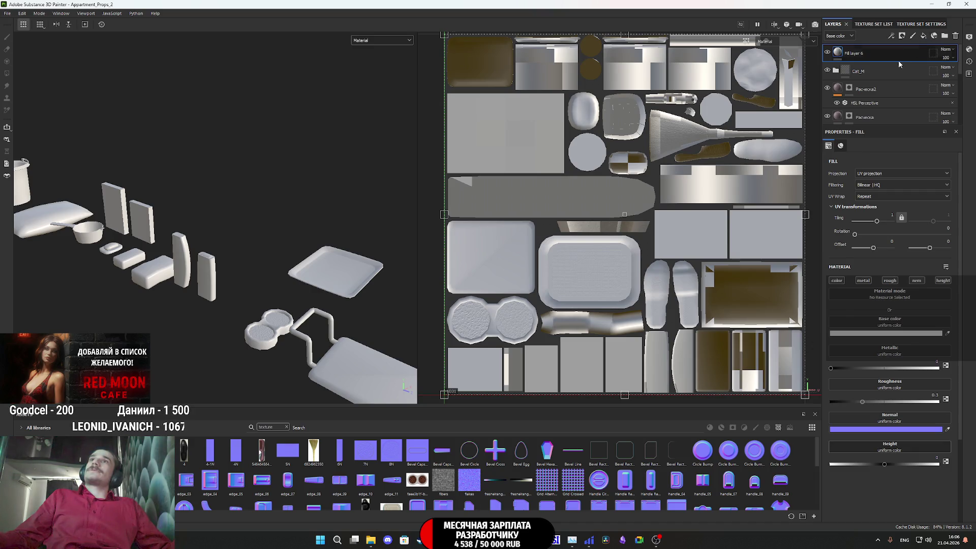
drag(183, 450, 871, 325)
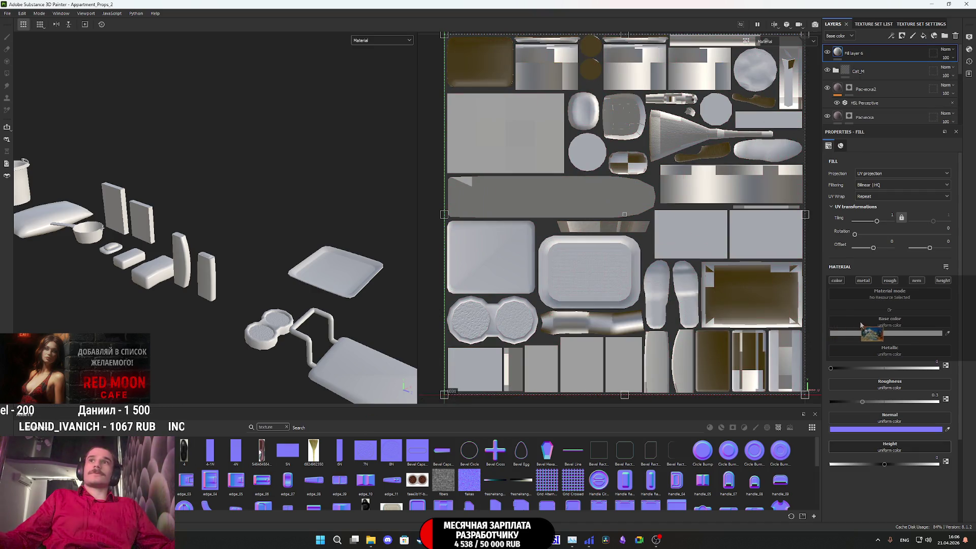
click(863, 280)
click(890, 280)
click(943, 280)
click(919, 281)
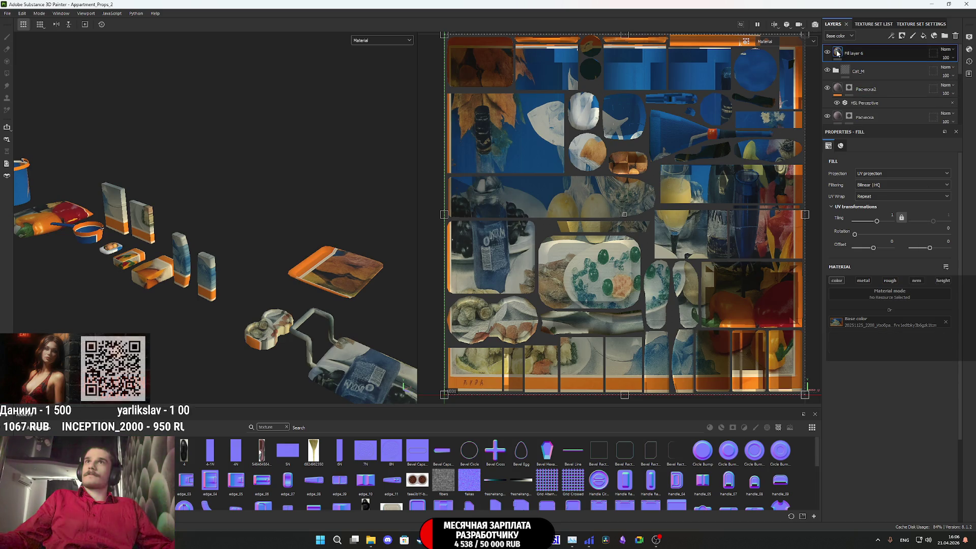
Step: Give Fill layer 6 a black mask and polygon-fill only the picture panel to reveal the photo
right_click(840, 53)
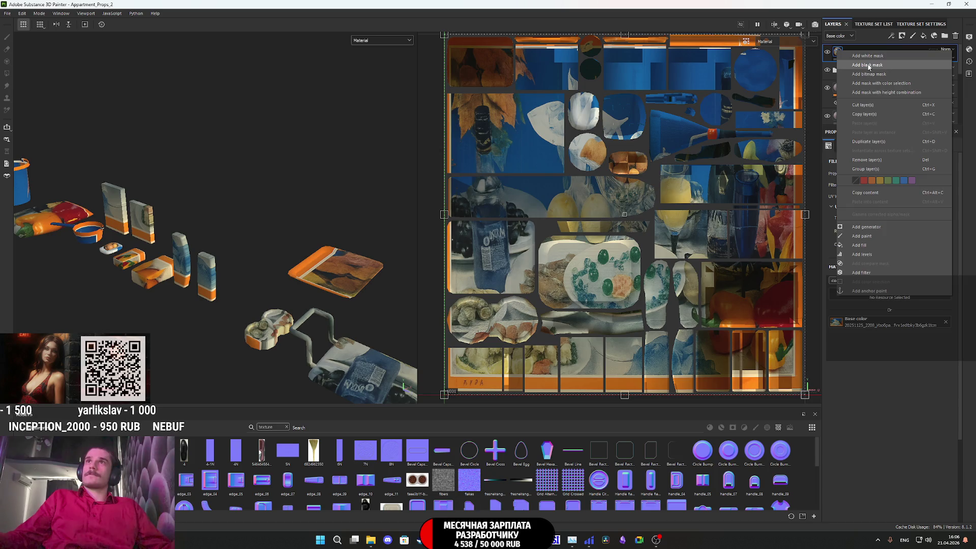
click(868, 65)
mouse_move(249, 239)
alt+mouse_down()
mouse_move(81, 212)
mouse_move(336, 264)
alt+mouse_up()
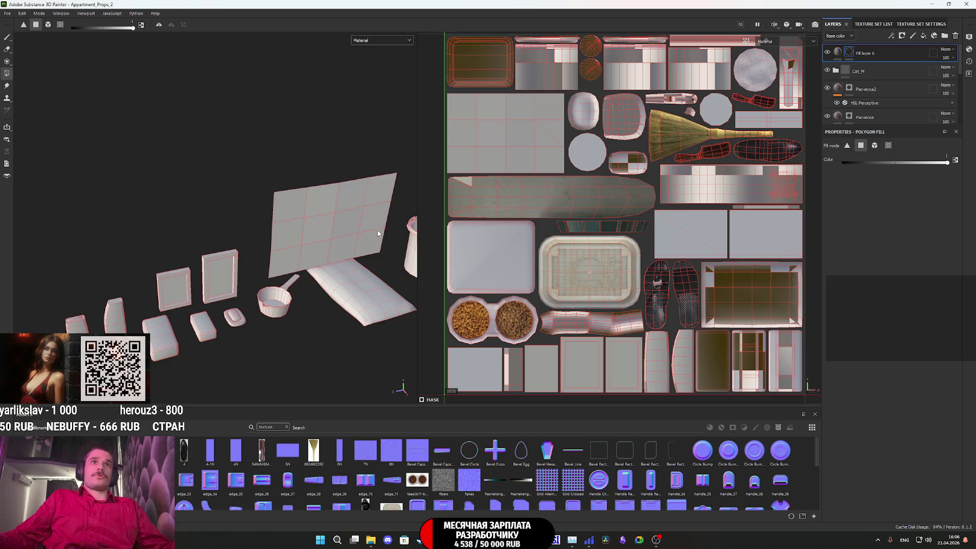
alt+drag(378, 232, 327, 200)
drag(370, 234, 272, 181)
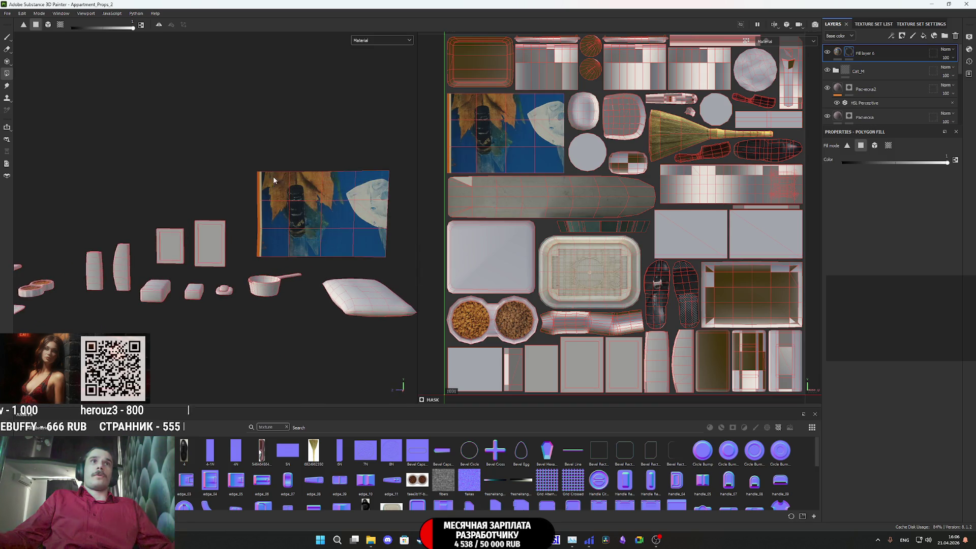
click(837, 55)
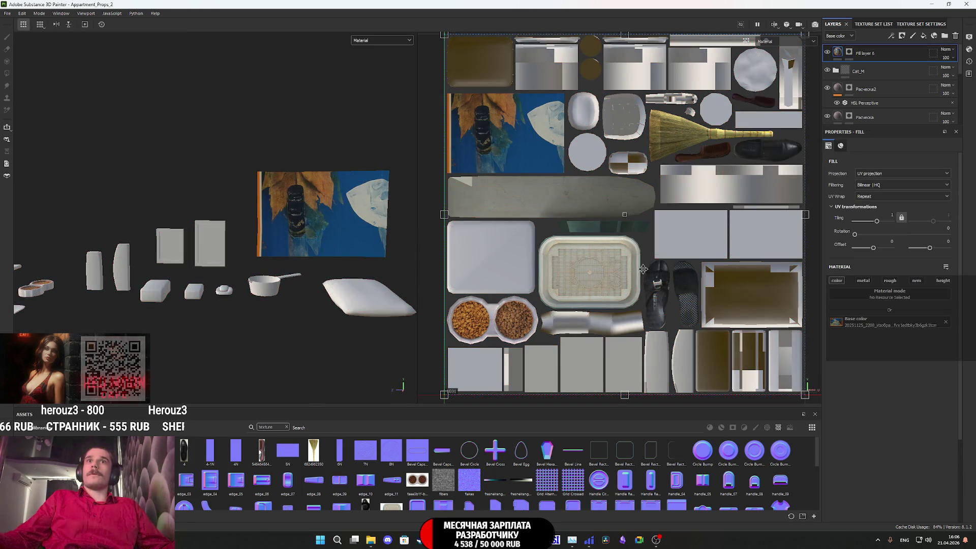
drag(443, 35, 449, 93)
scroll(503, 152, down, 3)
drag(659, 278, 532, 160)
scroll(532, 161, up, 6)
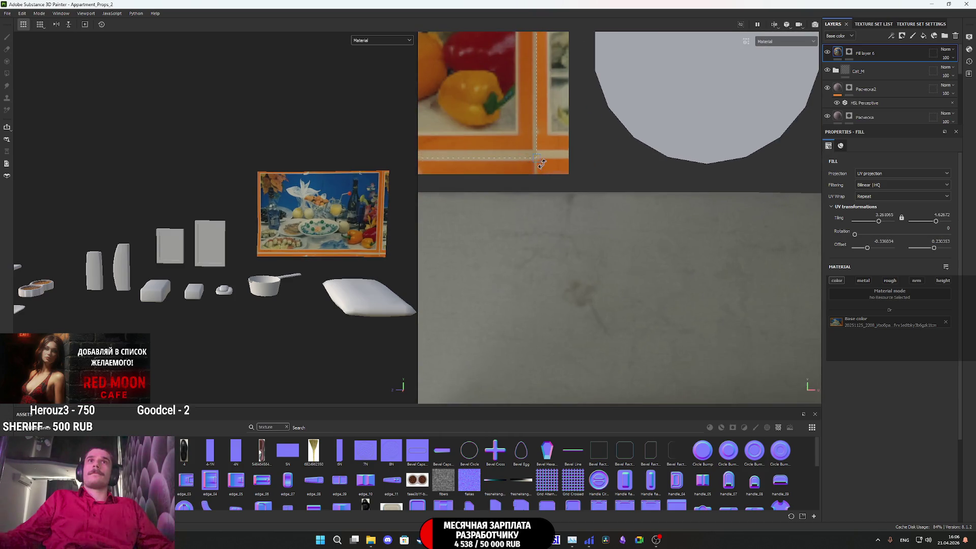
drag(565, 189, 604, 212)
scroll(590, 194, down, 3)
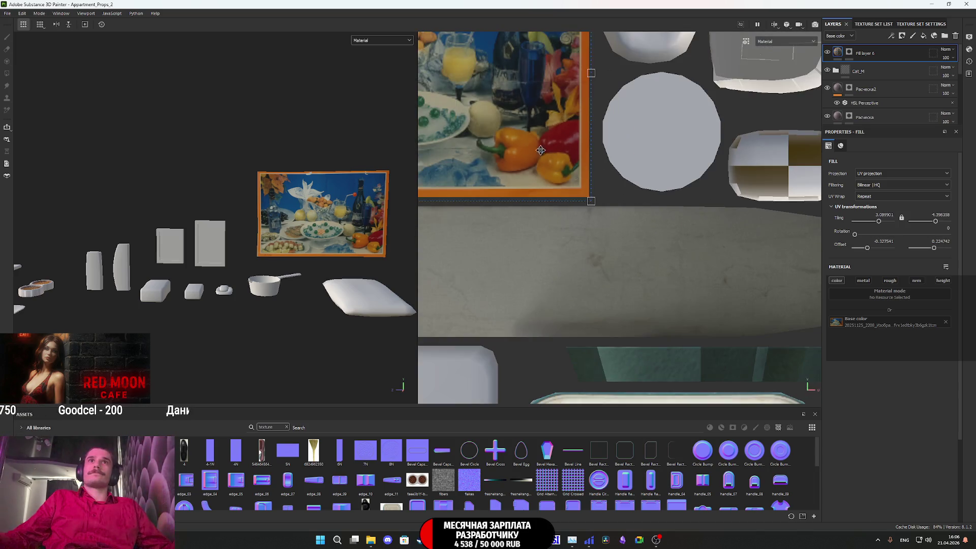
scroll(712, 264, up, 2)
scroll(522, 160, up, 4)
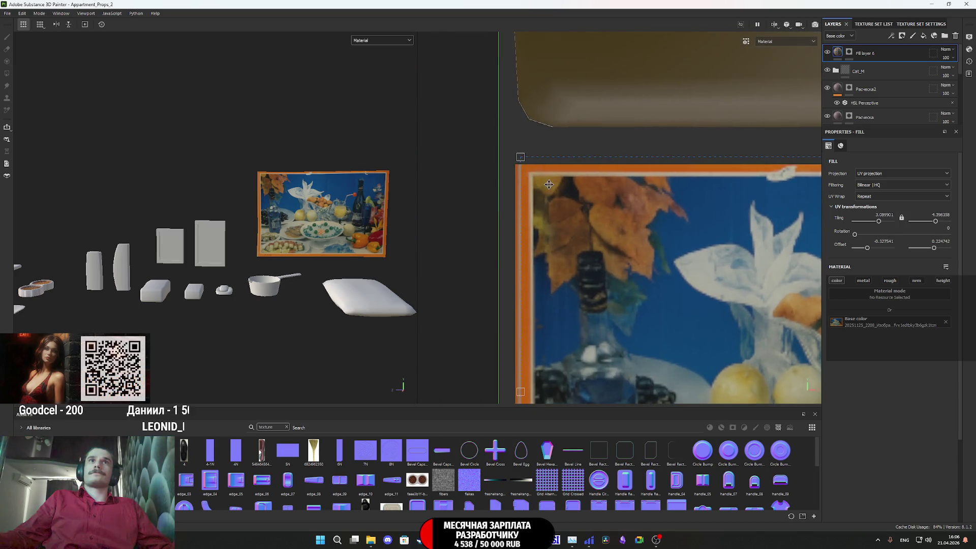
drag(522, 161, 515, 162)
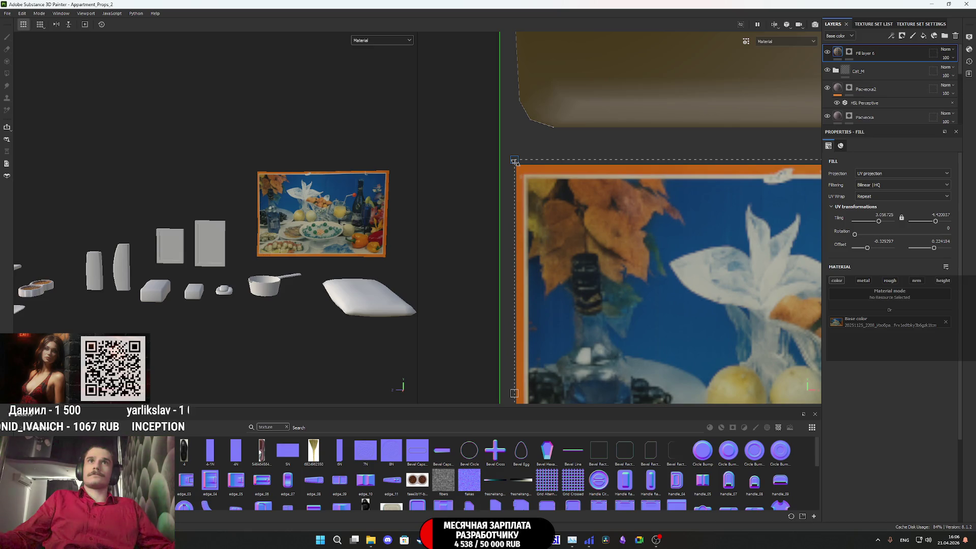
scroll(276, 237, up, 5)
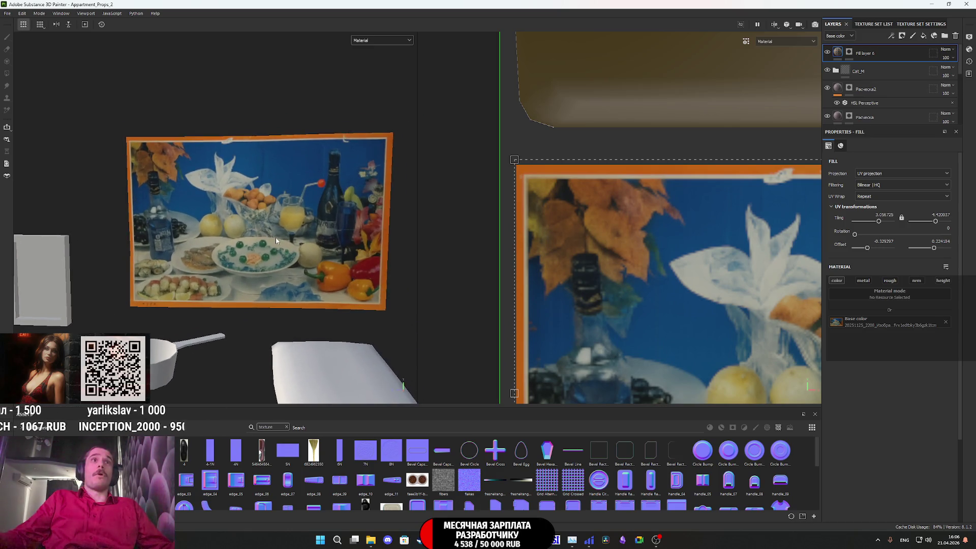
scroll(276, 239, up, 2)
alt+drag(276, 239, 300, 233)
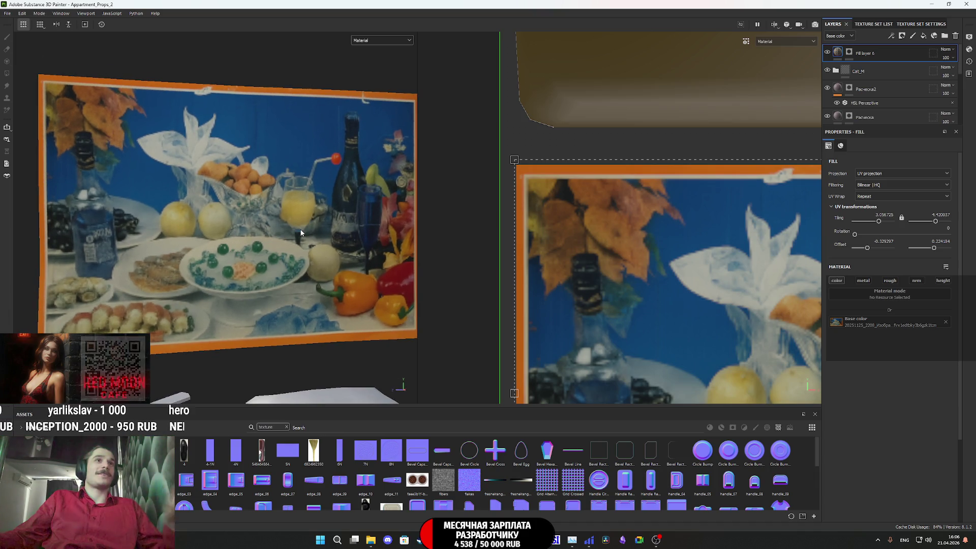
scroll(305, 238, down, 3)
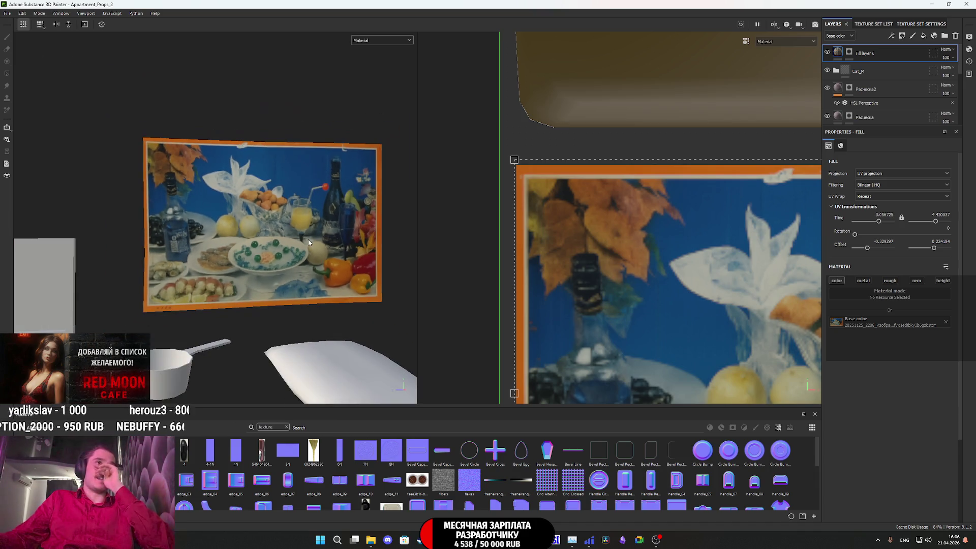
scroll(202, 307, up, 4)
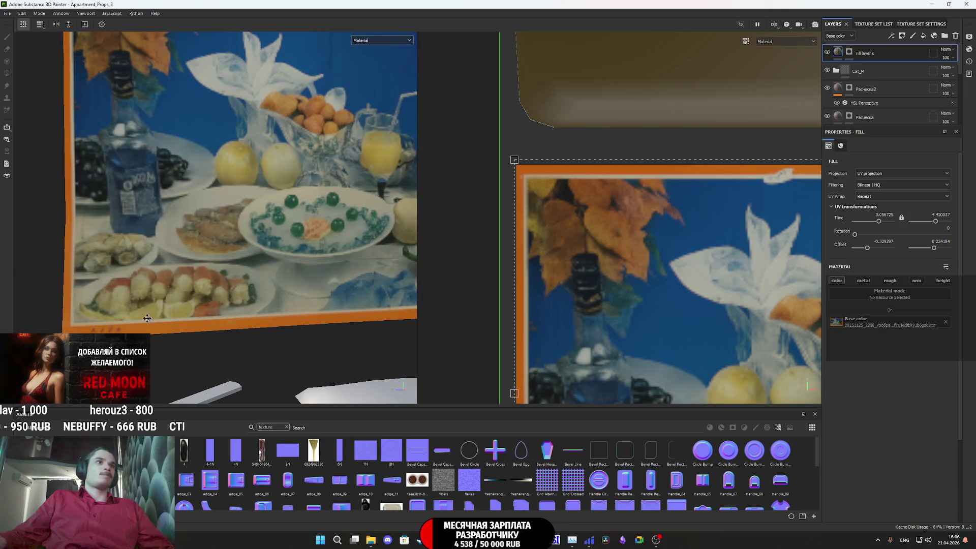
scroll(202, 308, down, 1)
scroll(202, 307, down, 3)
mouse_move(201, 305)
alt+mouse_down()
mouse_move(234, 274)
mouse_move(204, 276)
alt+mouse_up()
scroll(210, 282, down, 5)
scroll(218, 278, up, 4)
scroll(219, 278, up, 1)
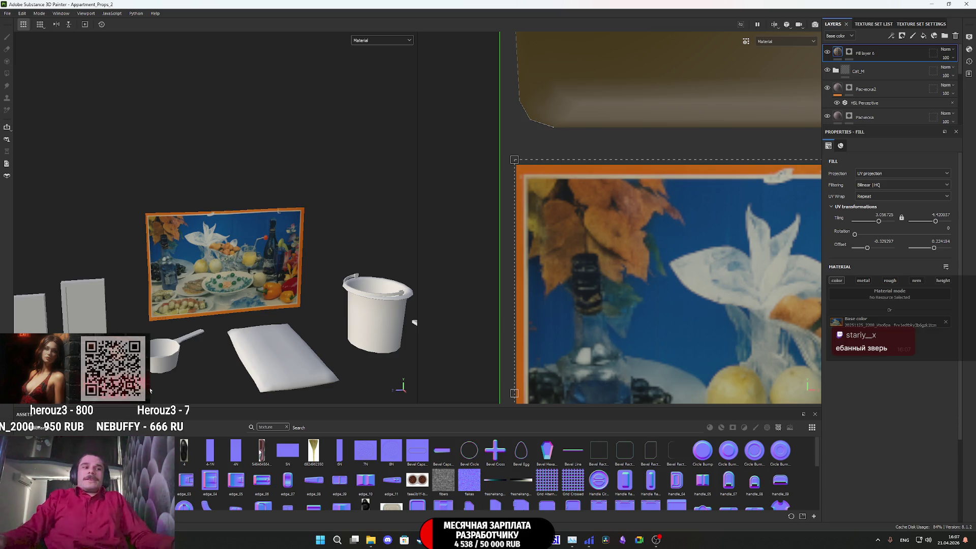
scroll(278, 308, down, 2)
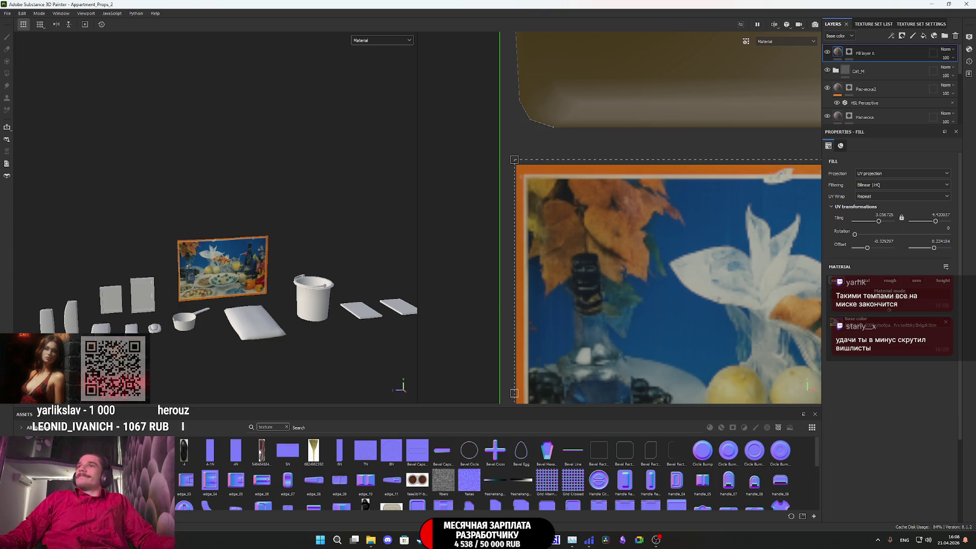
double_click(867, 52)
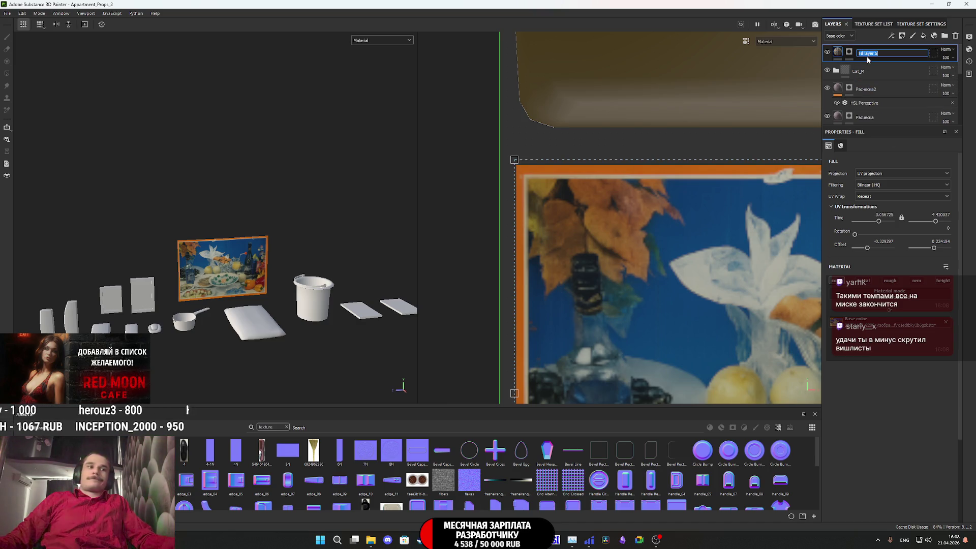
Step: Rename the top fill layer to K_Poster
text(Pla)
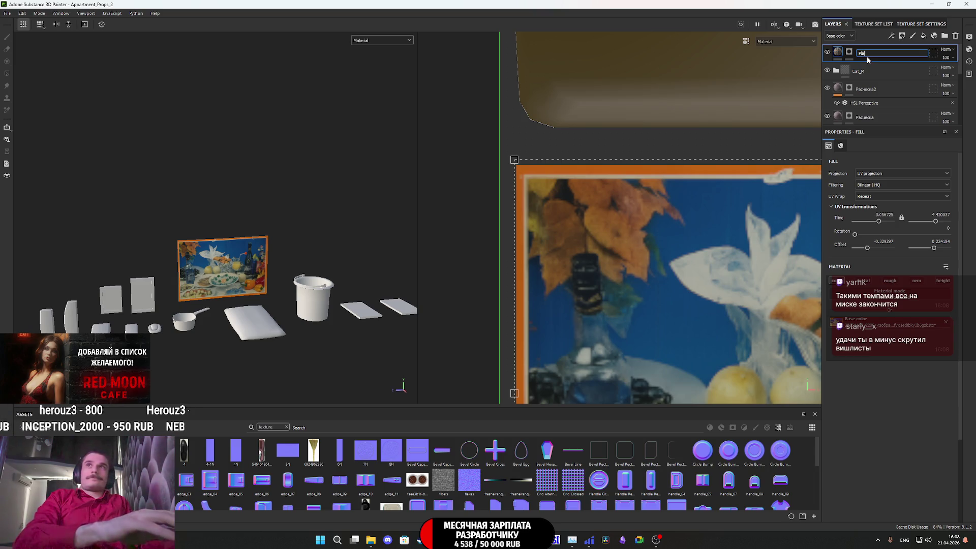
text(ckat)
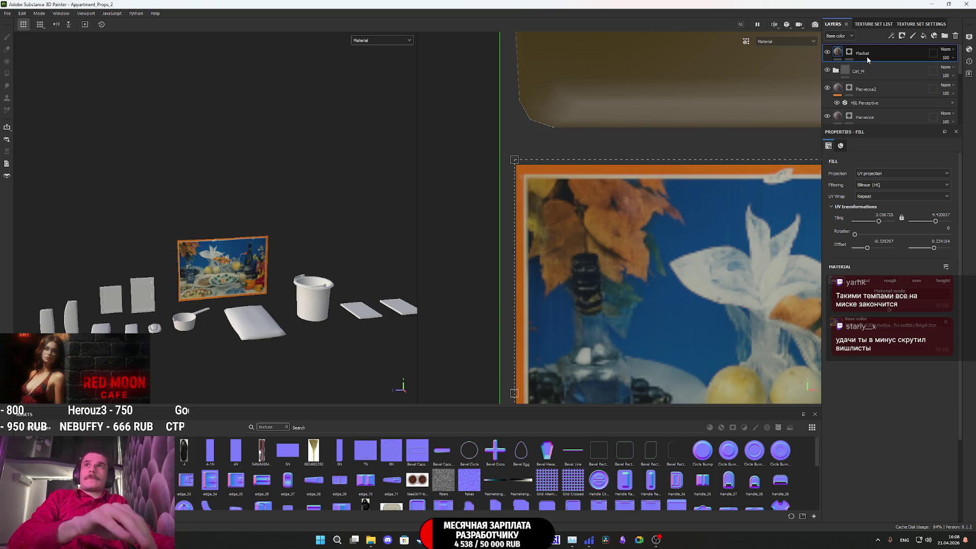
key(Return)
double_click(863, 53)
text(K_Poster)
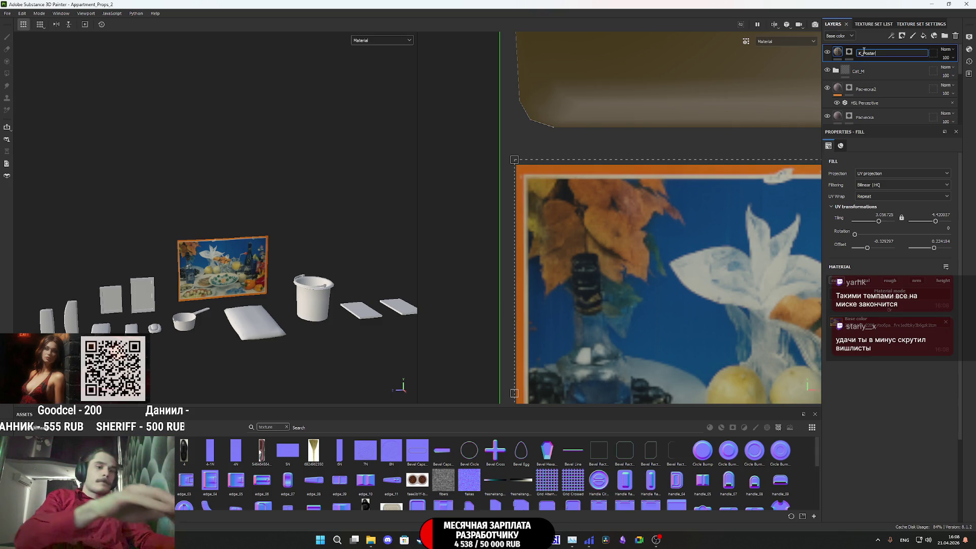
key(Return)
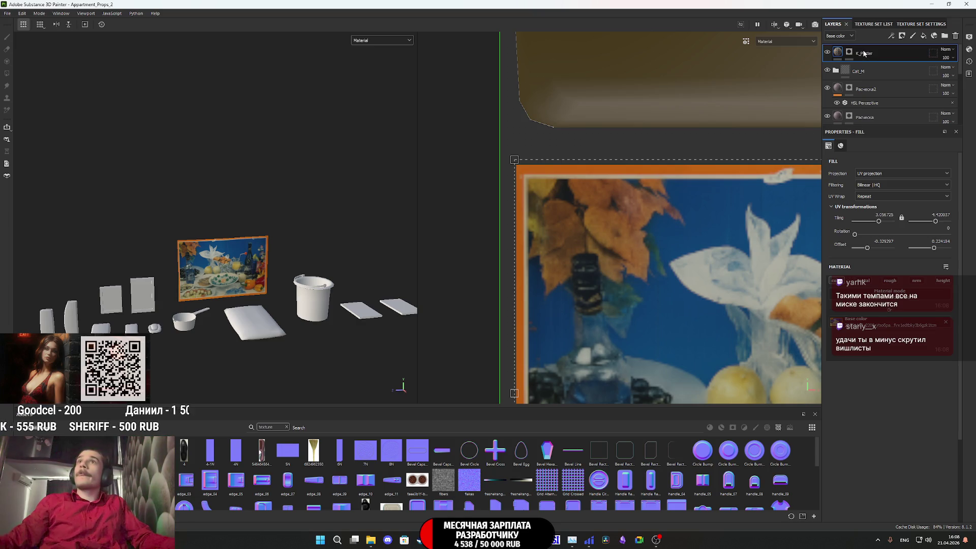
Step: Enable the height channel and assign the Cloth Fold Medium texture as its height
click(947, 283)
click(896, 343)
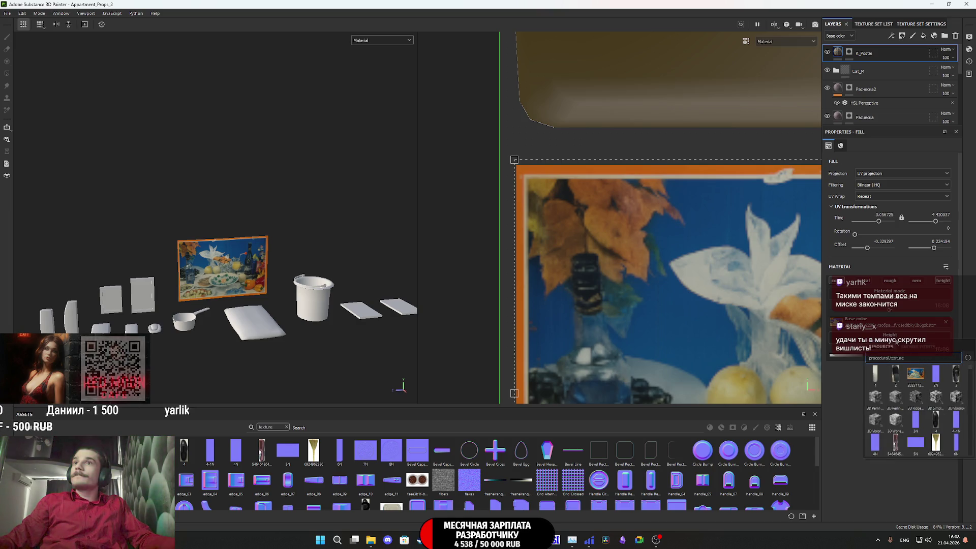
mouse_move(897, 374)
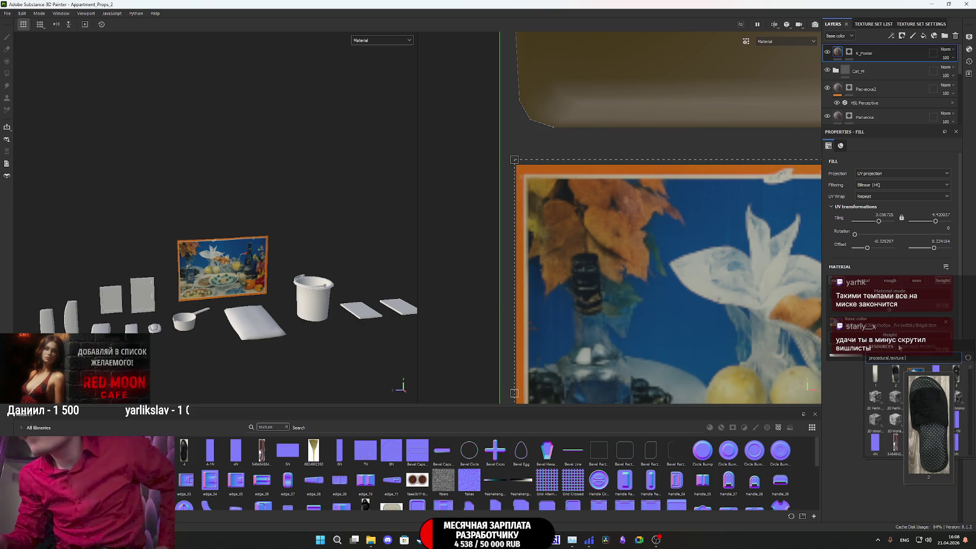
mouse_move(895, 401)
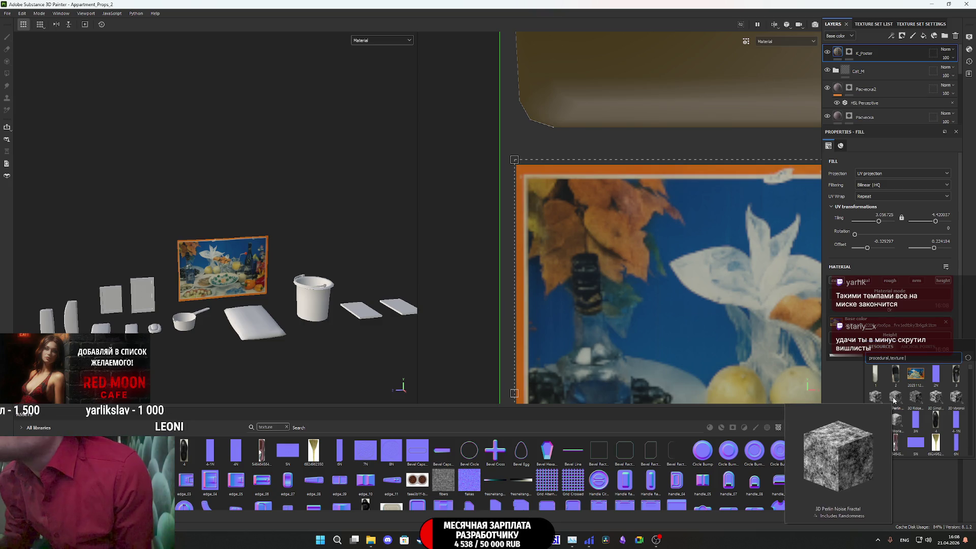
mouse_move(888, 424)
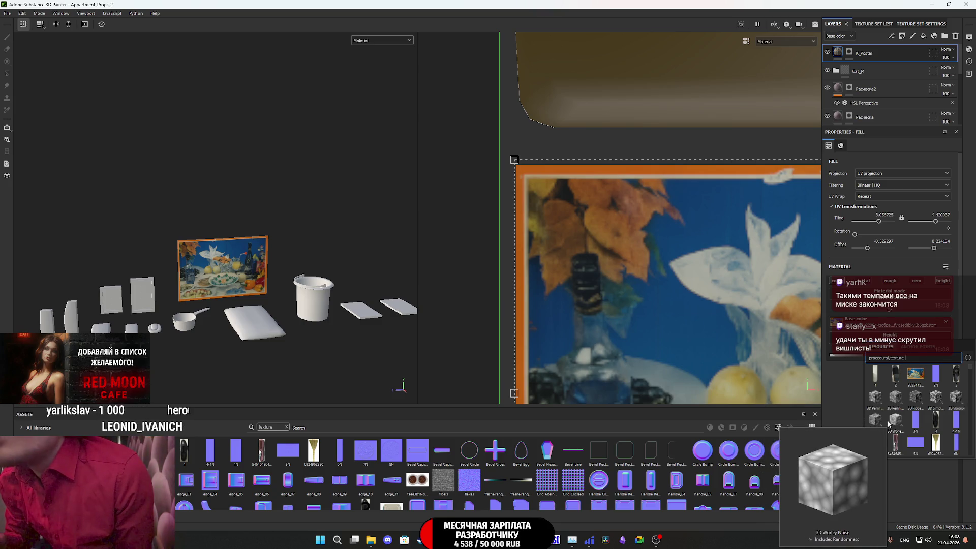
scroll(888, 427, down, 5)
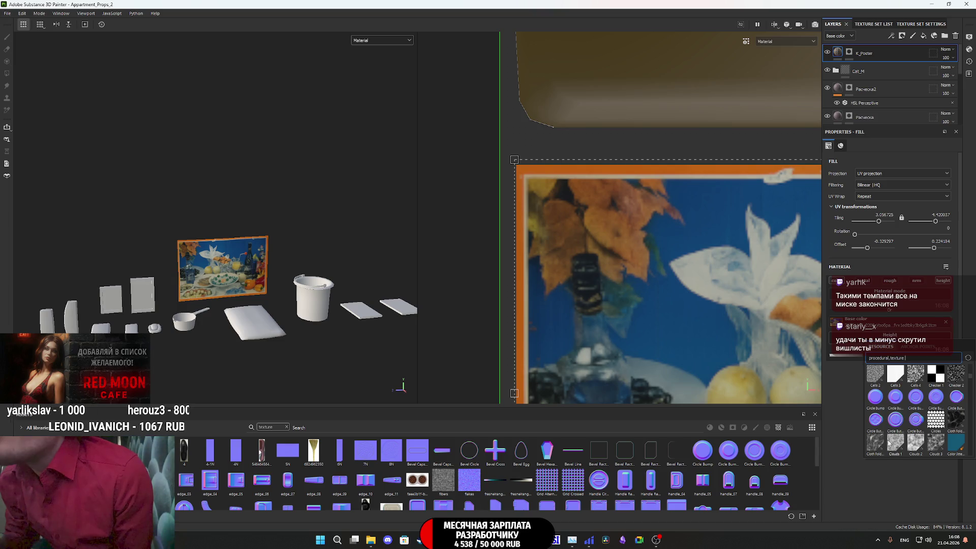
click(878, 445)
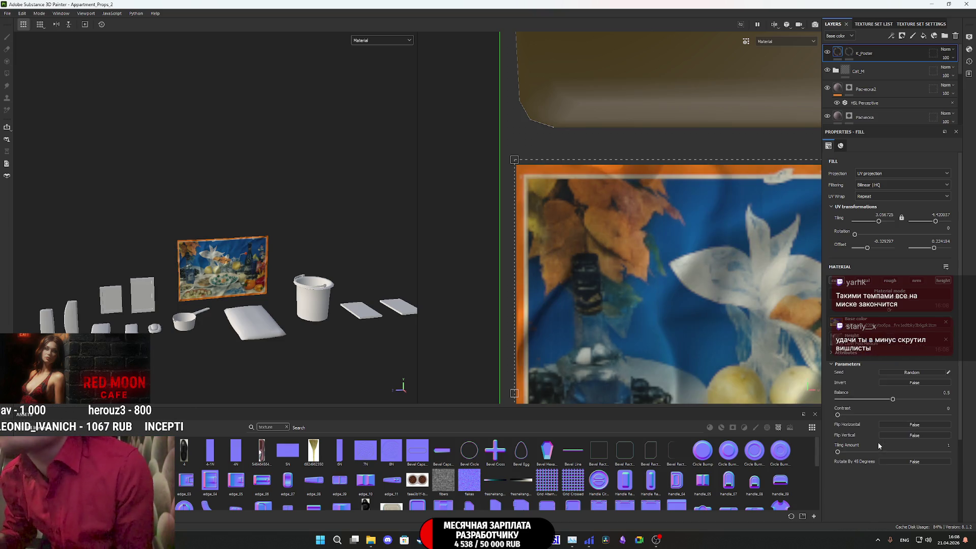
click(354, 40)
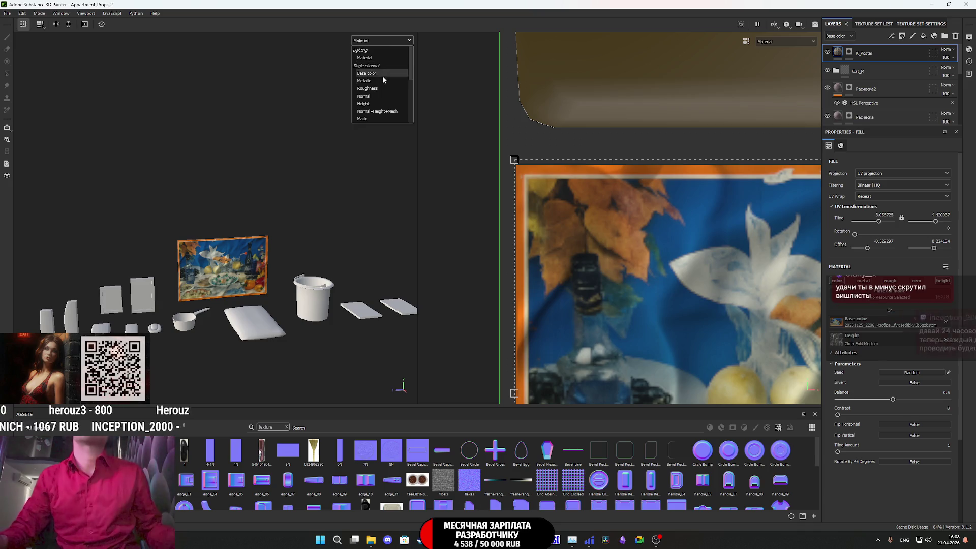
Step: Display Normal+Height+Mesh in the viewport and offset the wrinkle texture across the poster
click(387, 107)
mouse_move(685, 270)
mouse_down()
mouse_move(726, 261)
mouse_move(691, 228)
mouse_move(747, 239)
mouse_up()
middle_drag(767, 277, 604, 207)
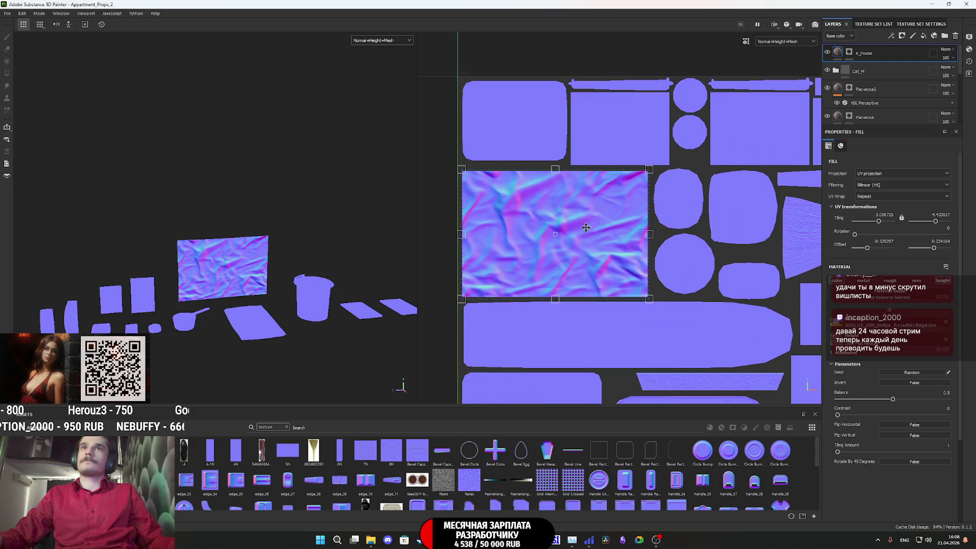
Step: Lower the Cloth Fold balance to about 0.36 and re-randomise the seed until the creases look right
click(911, 374)
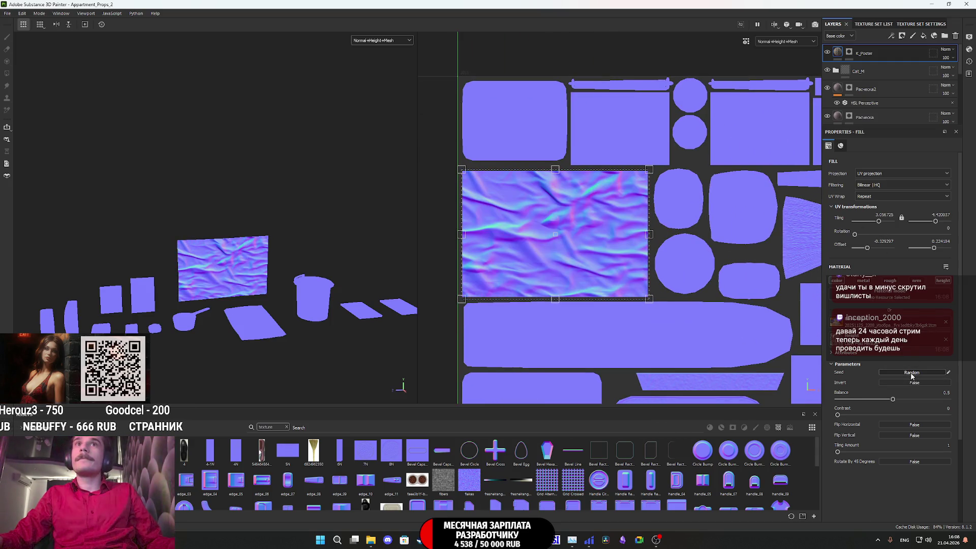
mouse_move(892, 399)
mouse_down()
mouse_move(877, 400)
mouse_move(908, 414)
mouse_move(806, 414)
mouse_up()
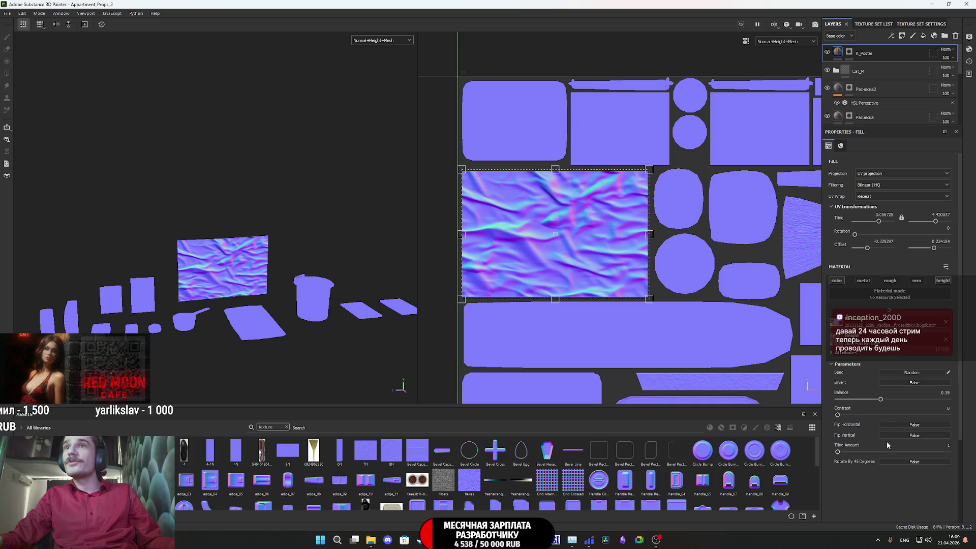
click(903, 373)
click(904, 373)
click(903, 373)
click(904, 374)
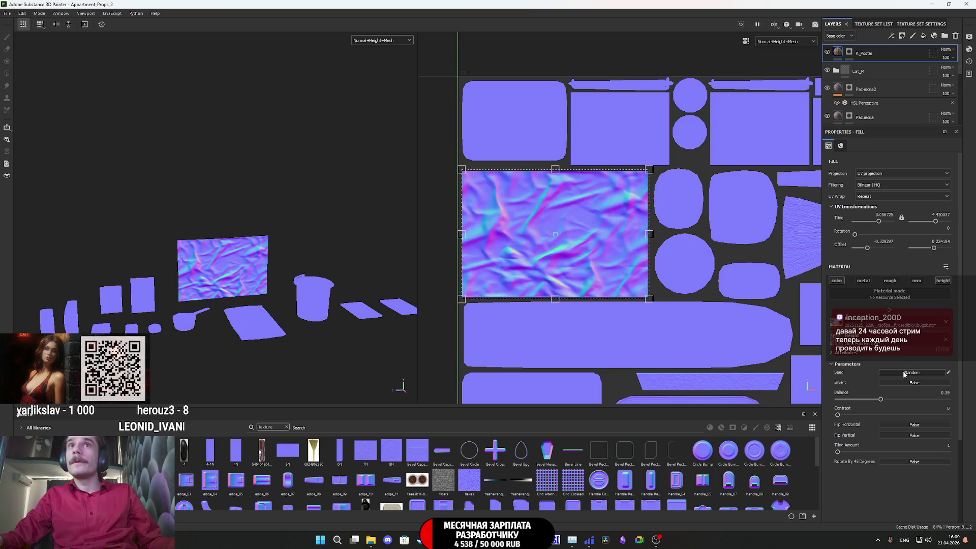
click(904, 374)
click(904, 374)
click(905, 374)
click(905, 374)
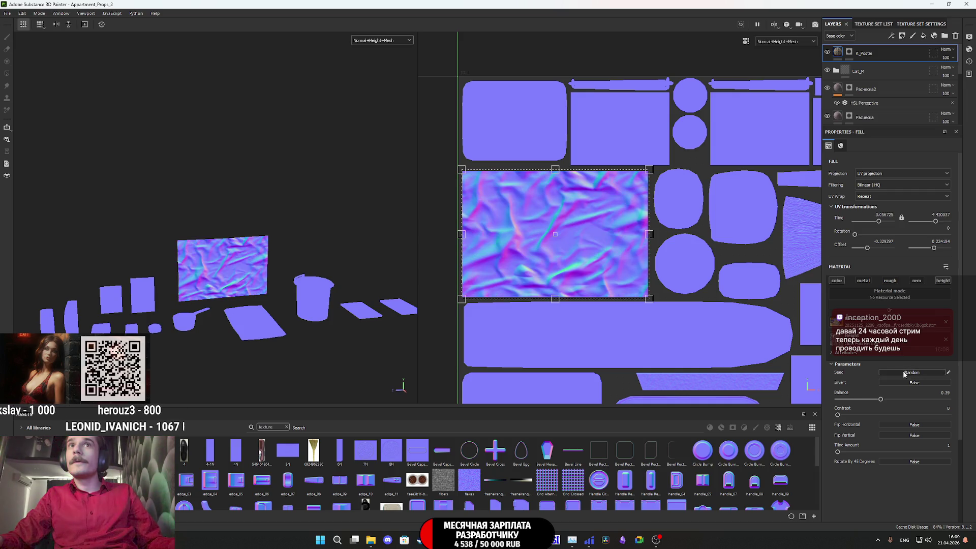
click(905, 374)
click(904, 374)
click(905, 374)
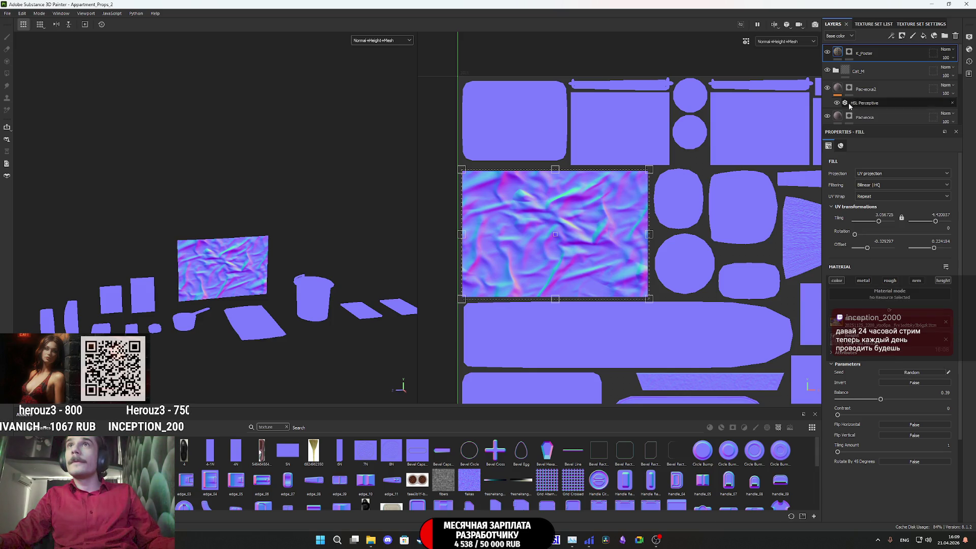
Step: Add a Height Adjust filter to K_Poster with Multiply lowered to about 0.47
right_click(846, 53)
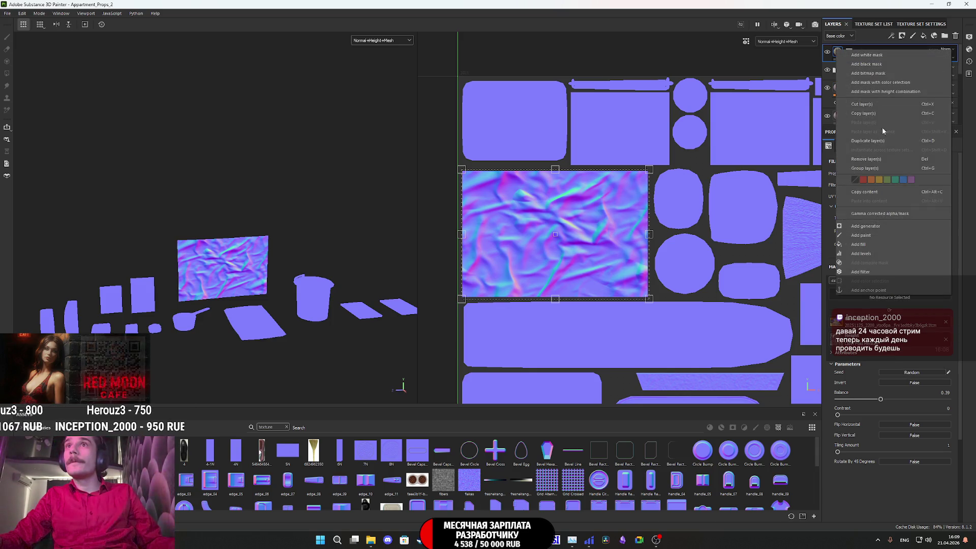
click(861, 272)
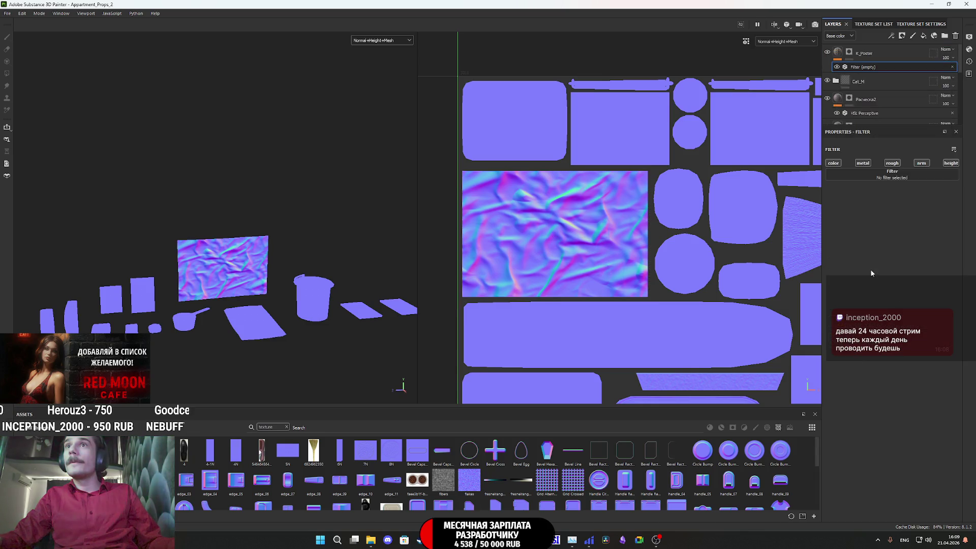
click(892, 173)
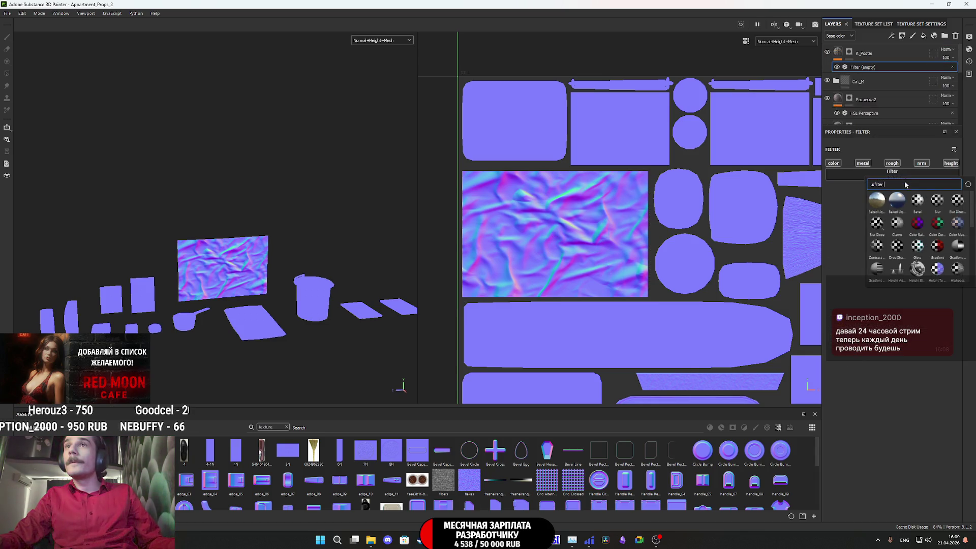
click(905, 269)
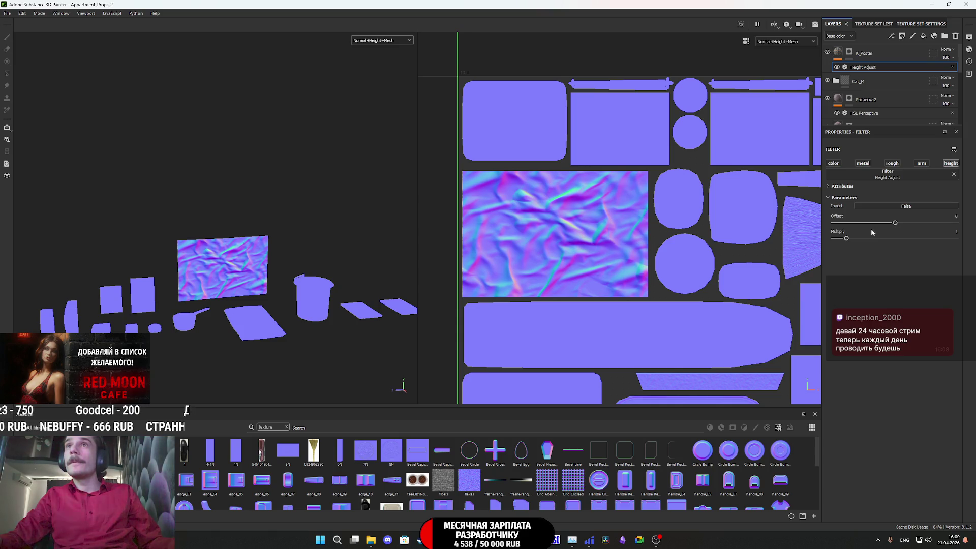
drag(846, 238, 840, 240)
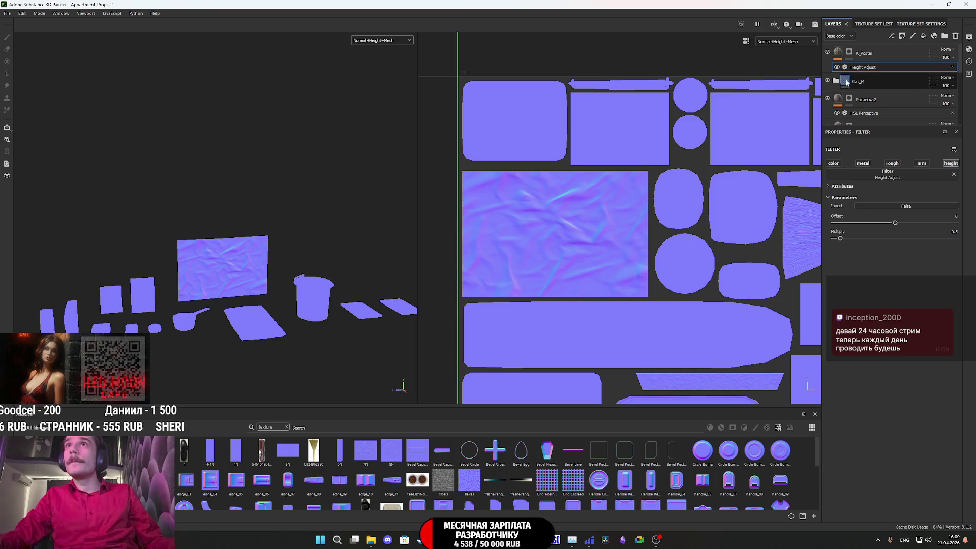
Step: Add a Blur filter to K_Poster at intensity 1.5 and switch the viewport to Material display
click(838, 52)
right_click(838, 51)
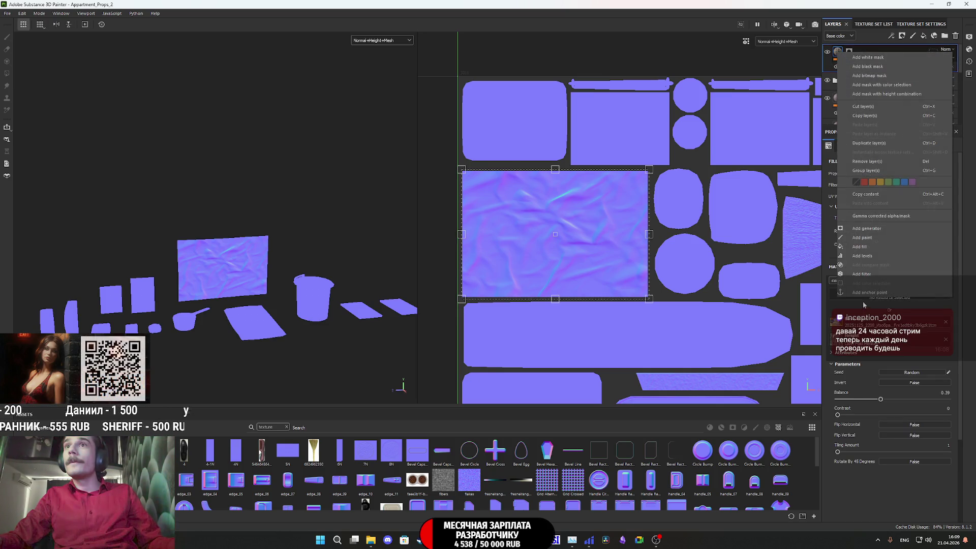
click(849, 508)
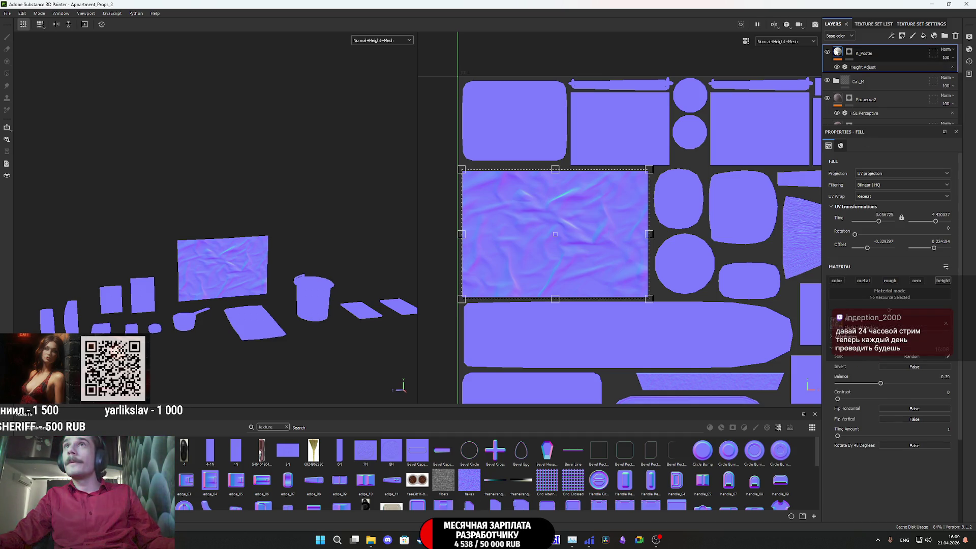
right_click(838, 52)
click(863, 270)
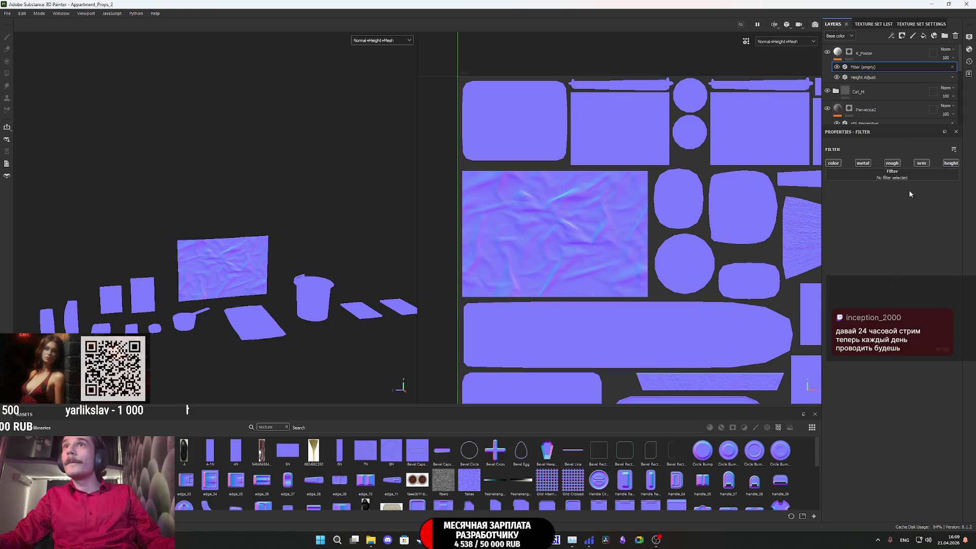
click(902, 177)
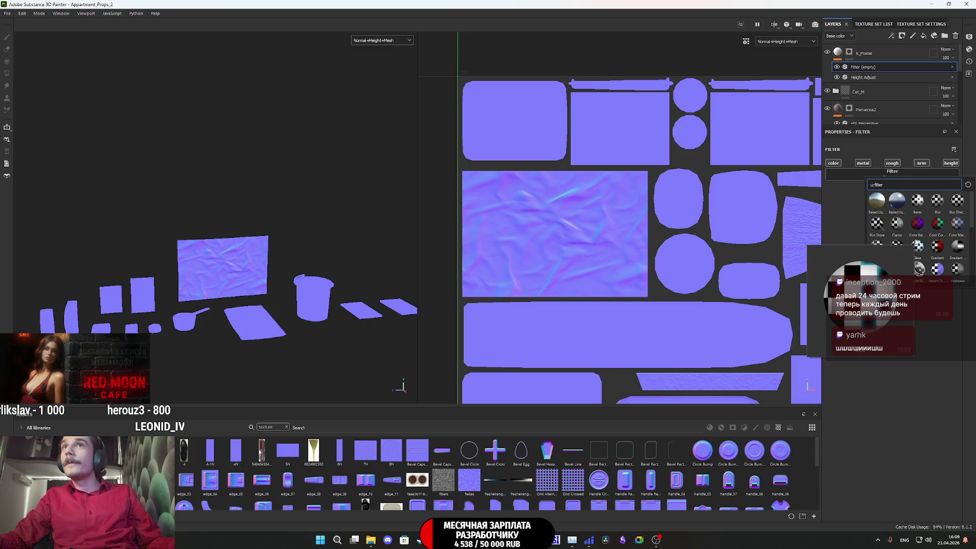
click(937, 201)
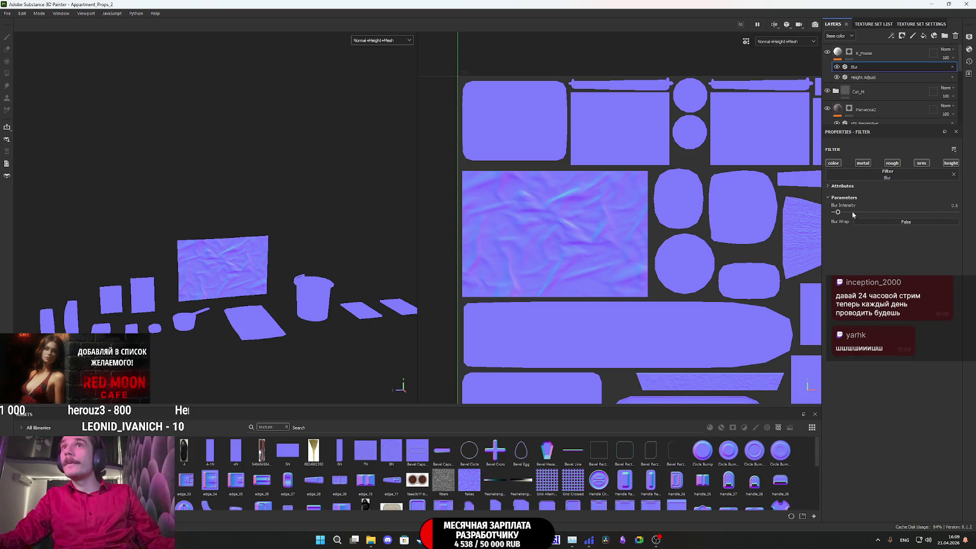
drag(839, 212, 855, 212)
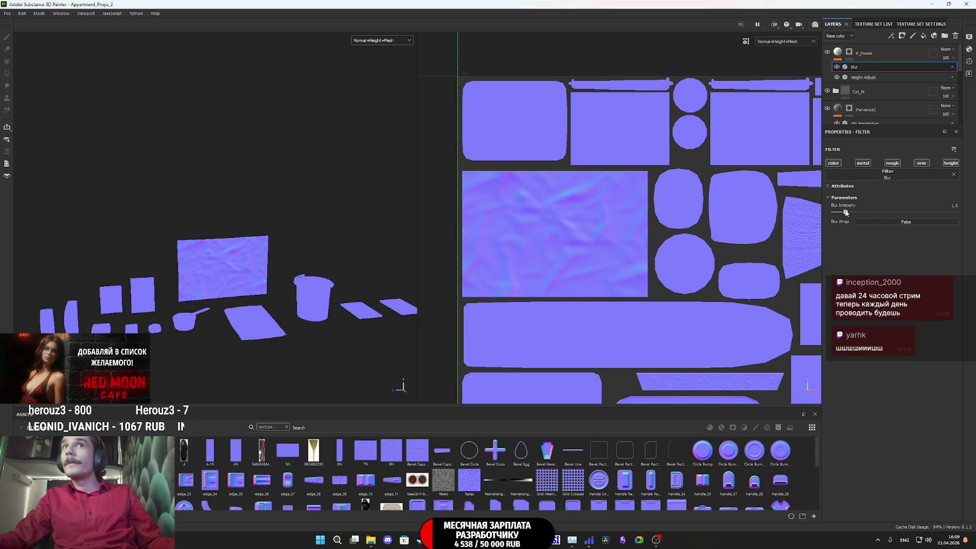
click(381, 41)
click(372, 56)
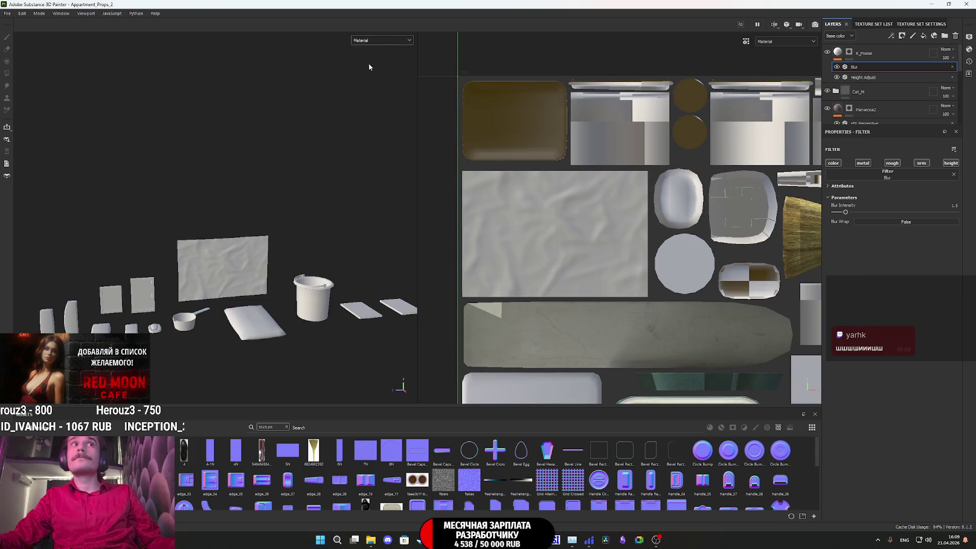
Step: Enable the colour channel on the K_Poster fill so the still-life image appears
scroll(219, 264, up, 3)
scroll(219, 271, up, 2)
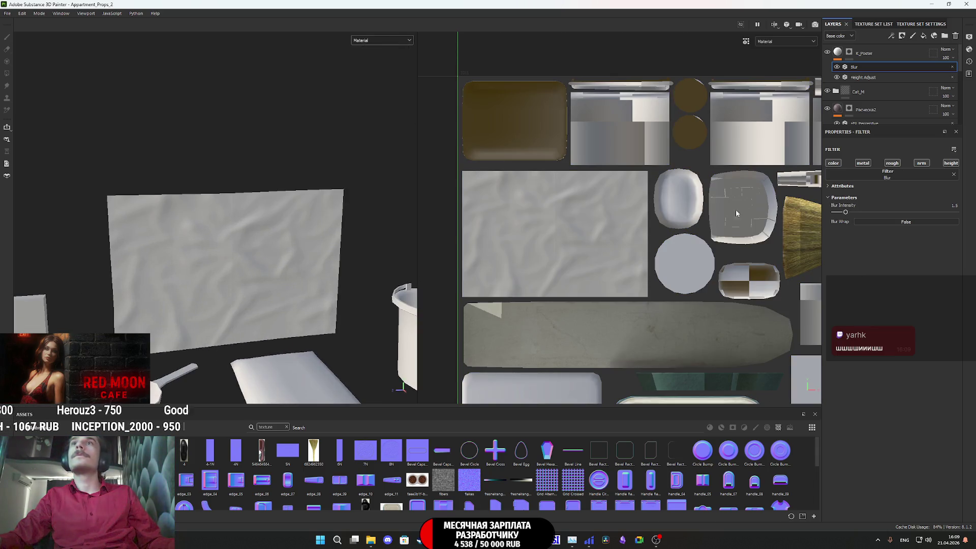
click(838, 57)
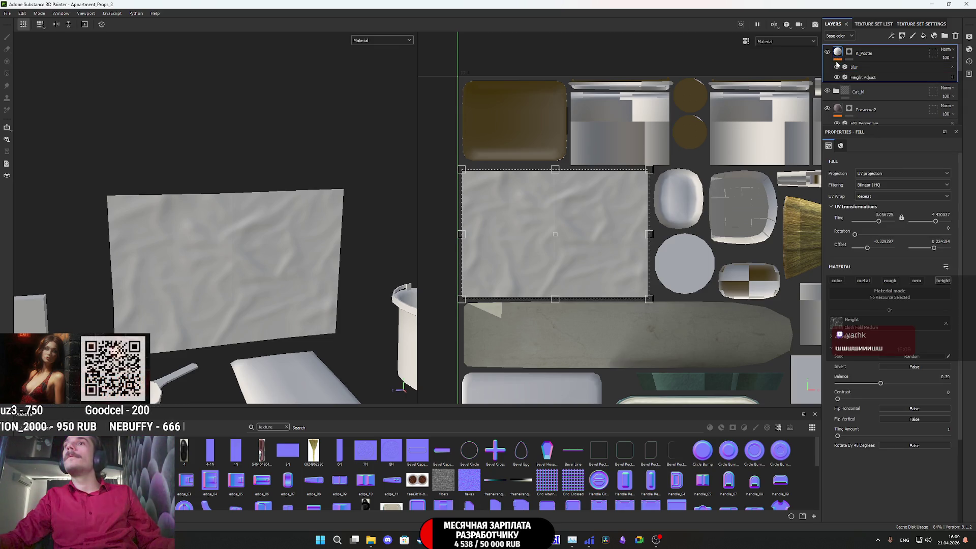
click(837, 280)
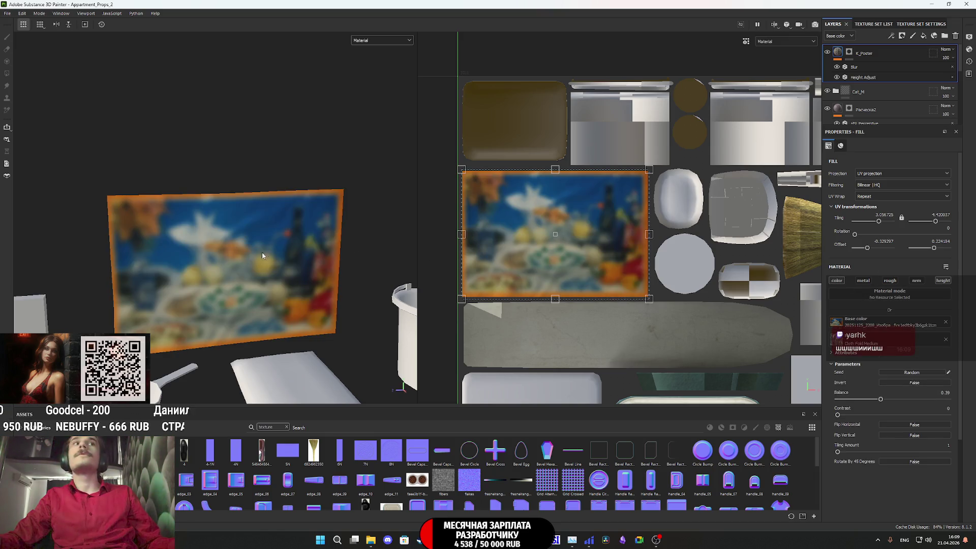
Step: Turn off the Blur filter's colour channel so only the relief is blurred
click(864, 67)
click(833, 163)
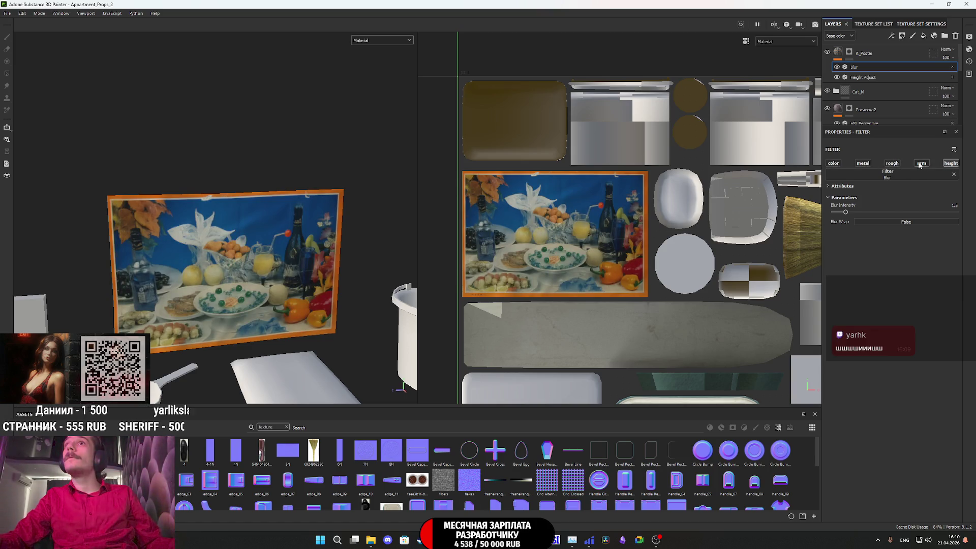
scroll(248, 270, up, 4)
alt+drag(243, 239, 231, 267)
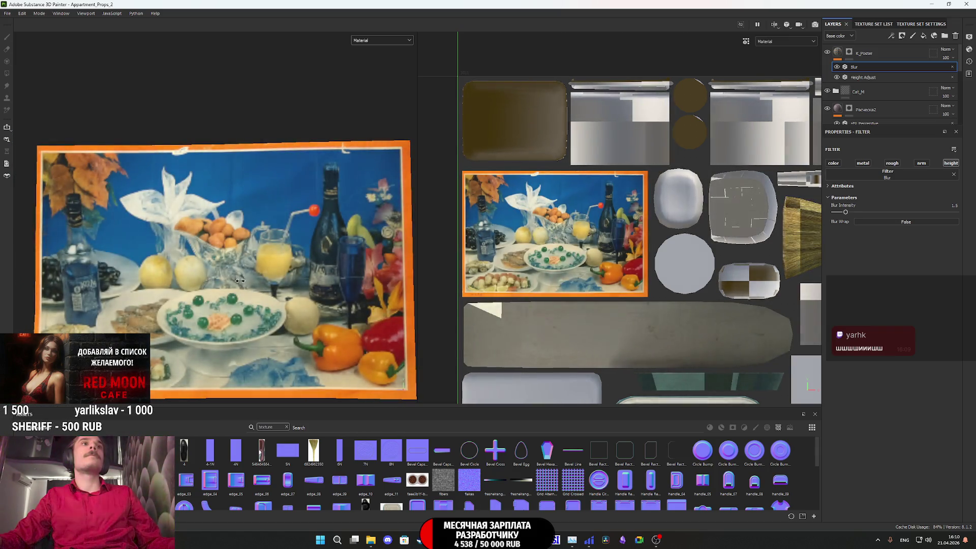
scroll(243, 291, down, 5)
alt+drag(243, 291, 260, 294)
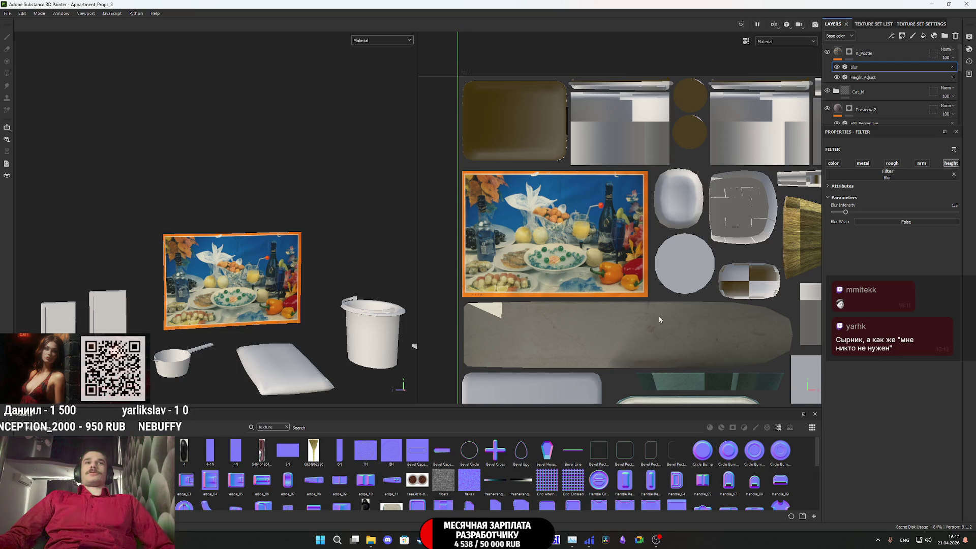
Step: Enlarge K_Poster's UV transform to about 3.027 tiling so the photo fills the frame
scroll(658, 319, up, 3)
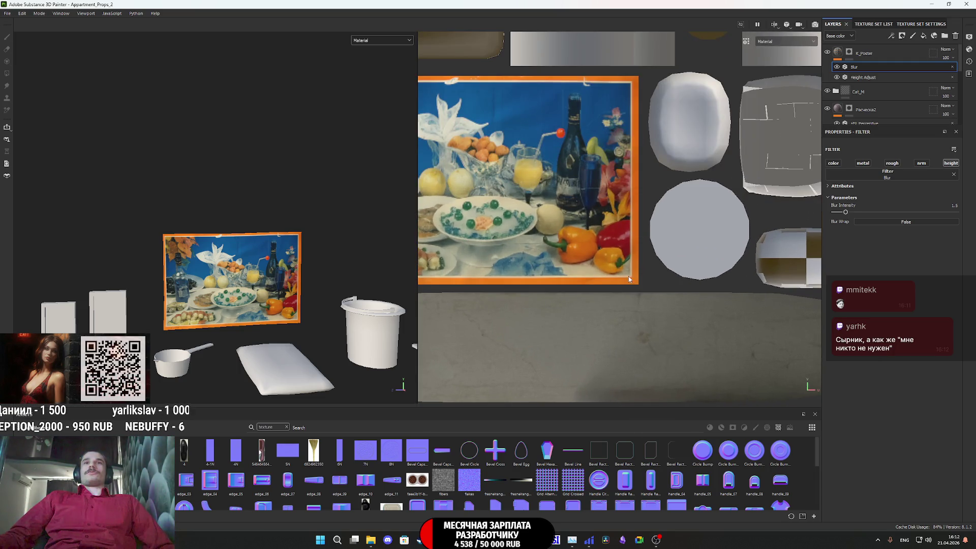
click(839, 53)
scroll(639, 291, up, 2)
drag(639, 294, 644, 298)
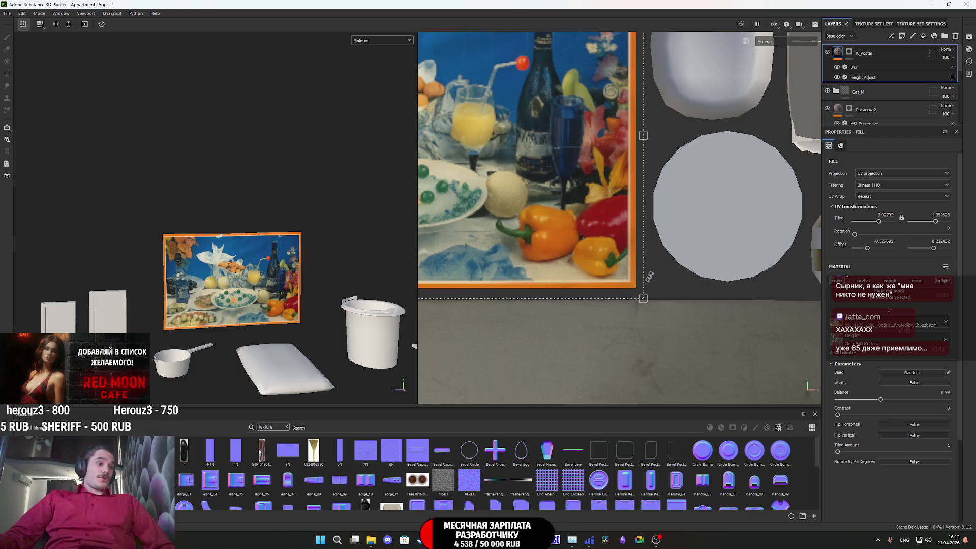
scroll(638, 267, down, 5)
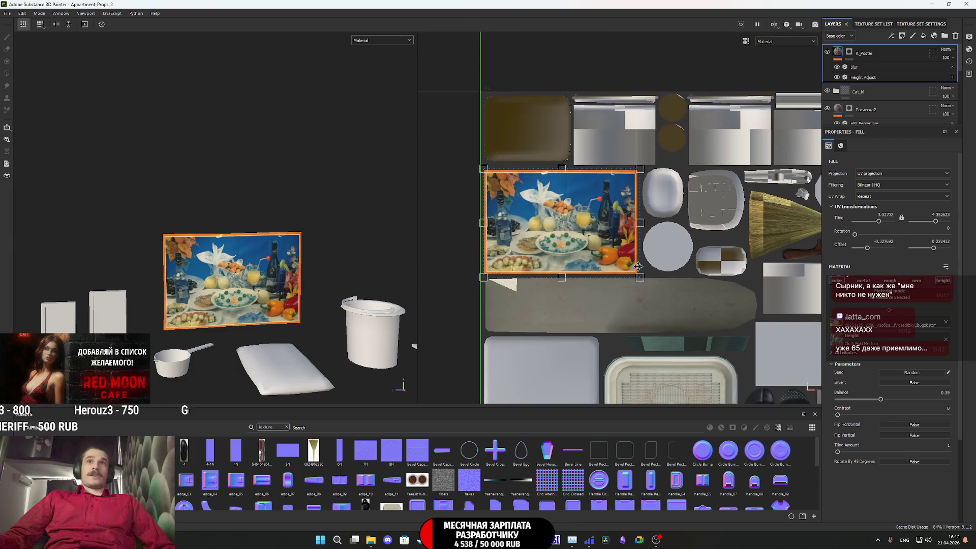
middle_drag(639, 267, 571, 245)
scroll(614, 176, down, 3)
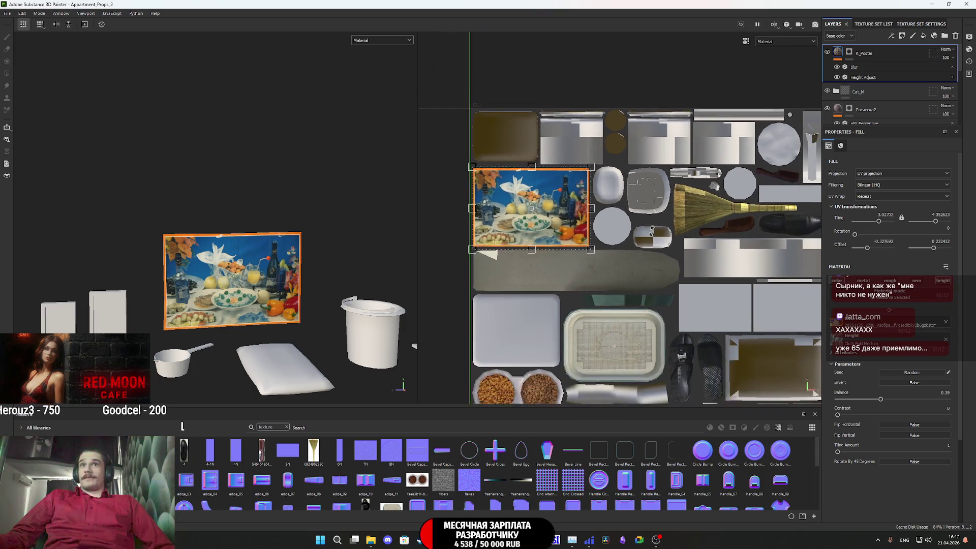